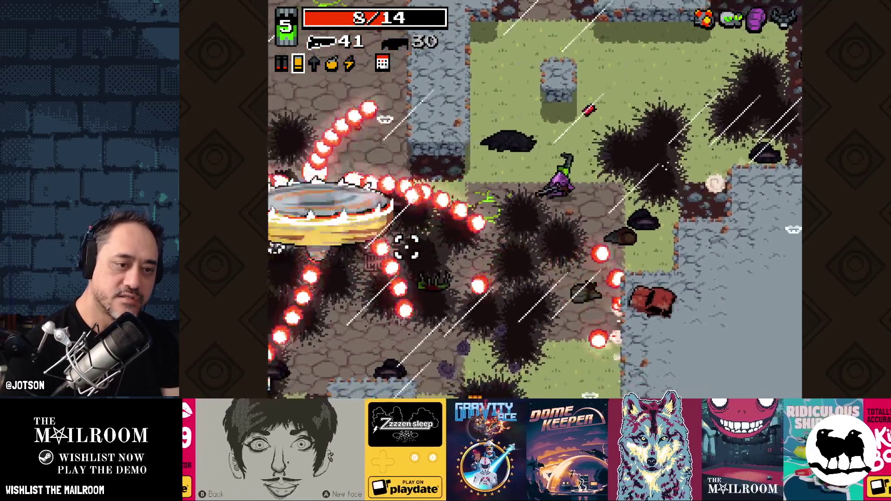
Step: Block the incoming bullets with the crystal shield three times, then move down and fire upward
{"action": "right_click", "coordinate": [387, 217]}
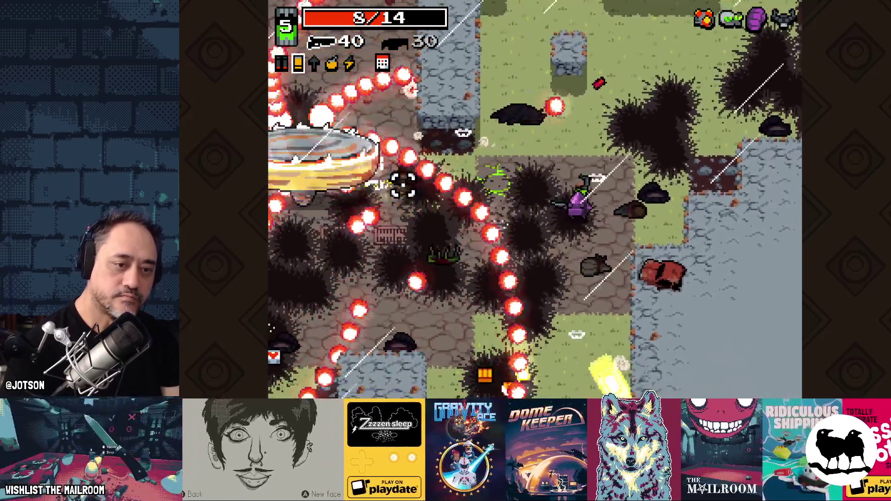
{"action": "right_click", "coordinate": [402, 185]}
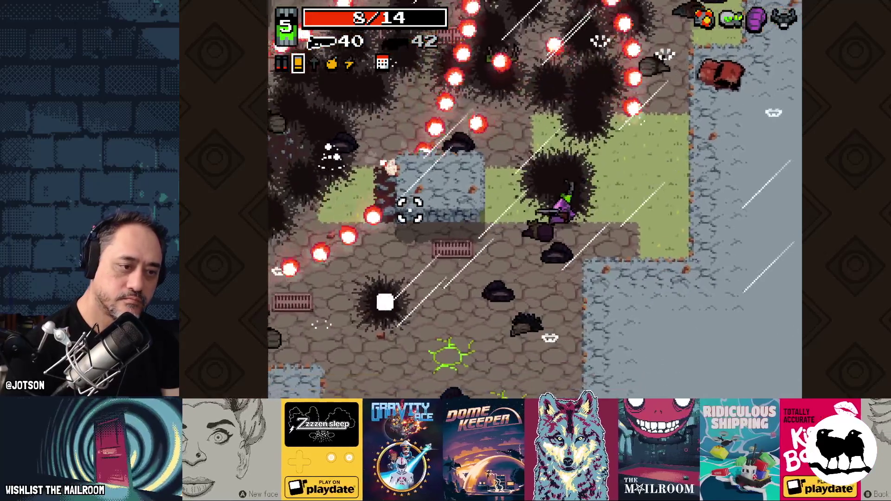
{"action": "right_click", "coordinate": [536, 58]}
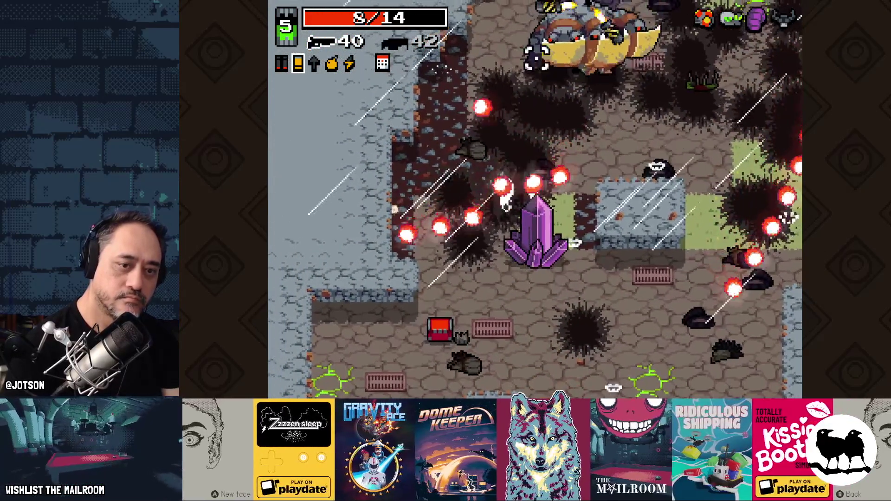
{"action": "key", "text": "s"}
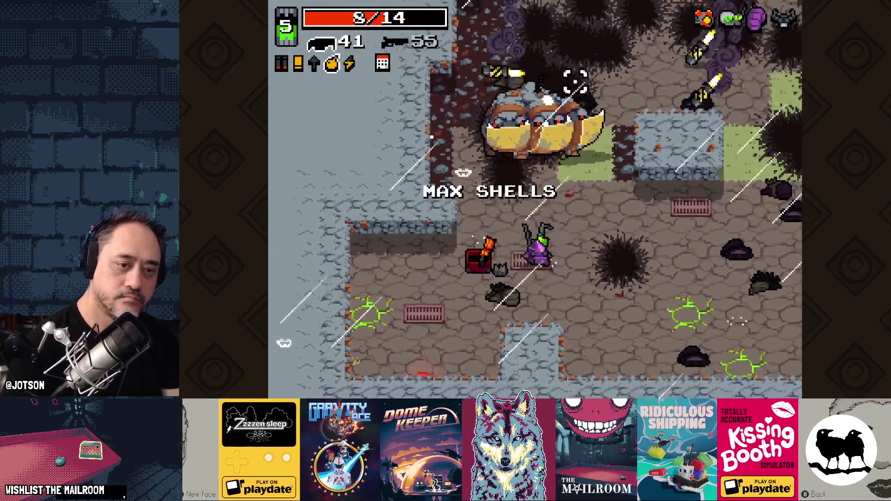
{"action": "left_click", "coordinate": [575, 81]}
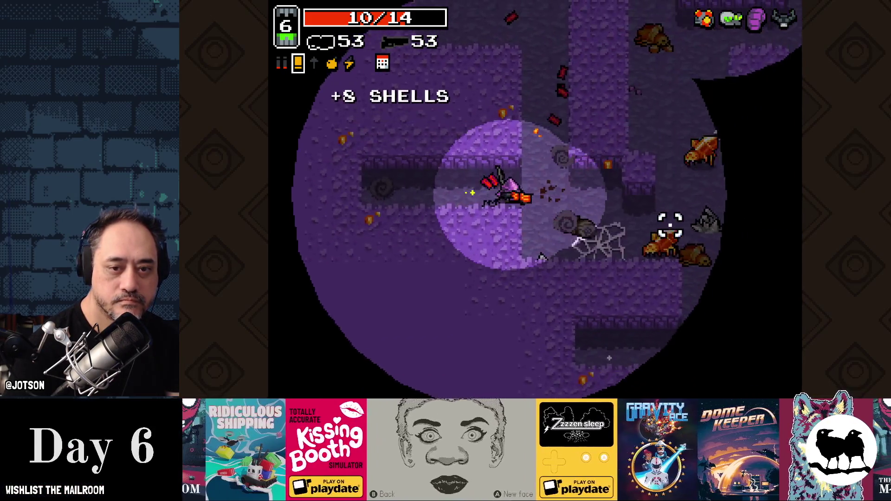
Step: Shoot the nearby cave enemies while advancing right through the purple caves
{"action": "left_click", "coordinate": [655, 233]}
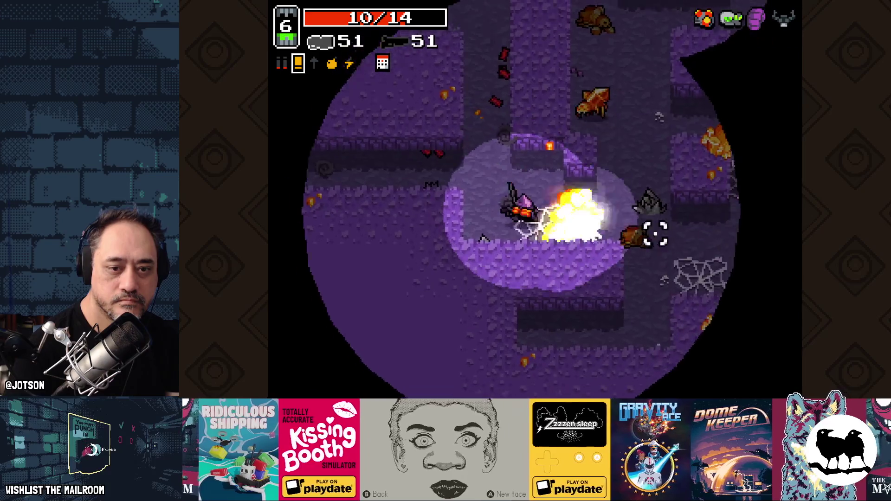
{"action": "left_click", "coordinate": [563, 79]}
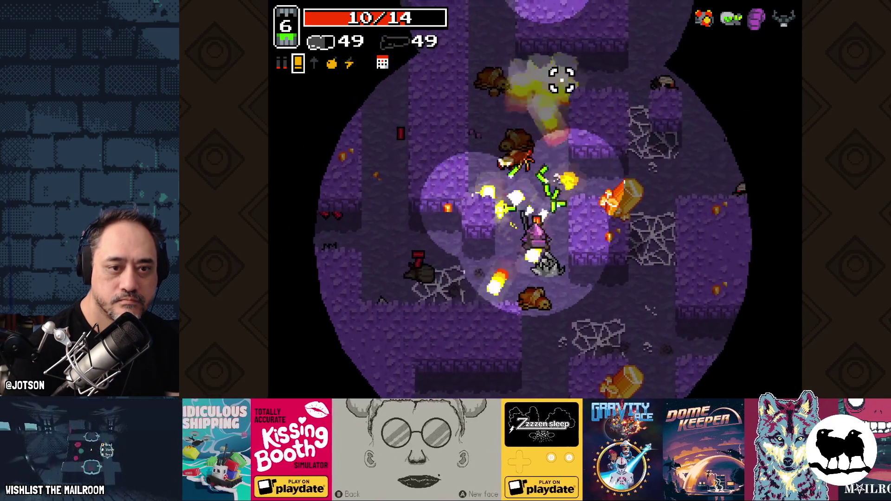
{"action": "key", "text": "d"}
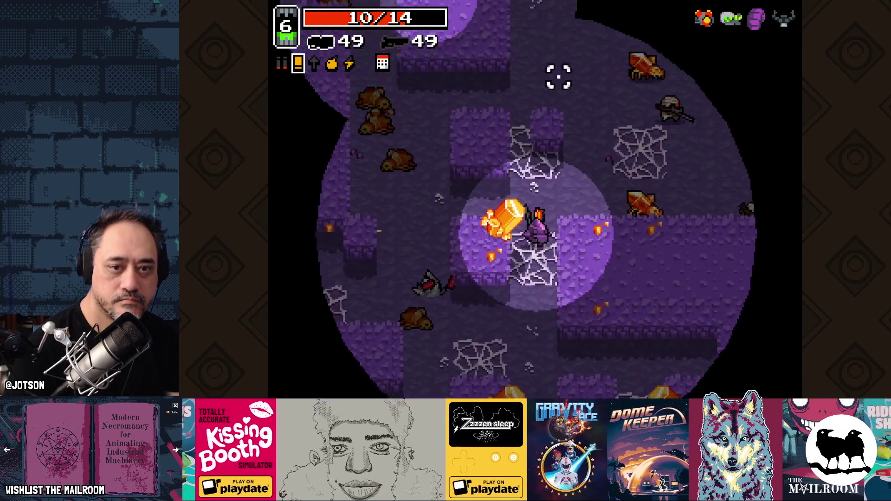
{"action": "left_click", "coordinate": [645, 126]}
{"action": "key", "text": "d"}
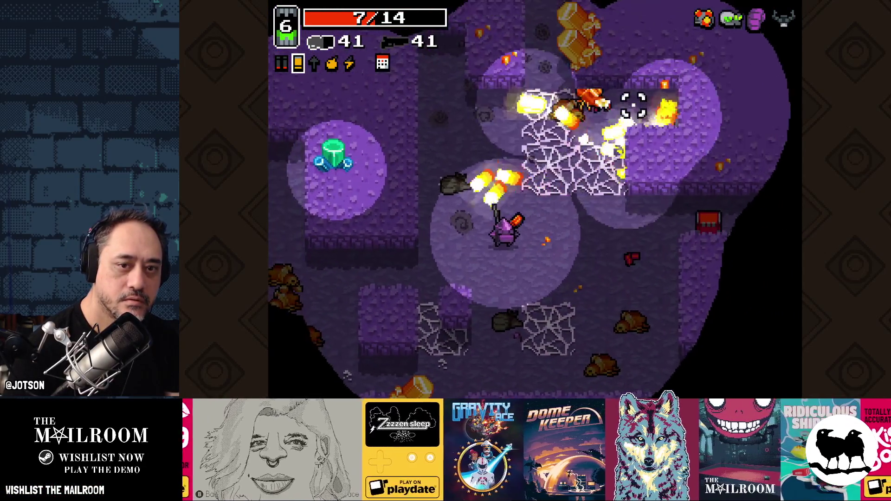
Step: Move up the web-covered corridor and back down, shooting enemies and collecting bolts
{"action": "key", "text": "w"}
{"action": "key", "text": "a"}
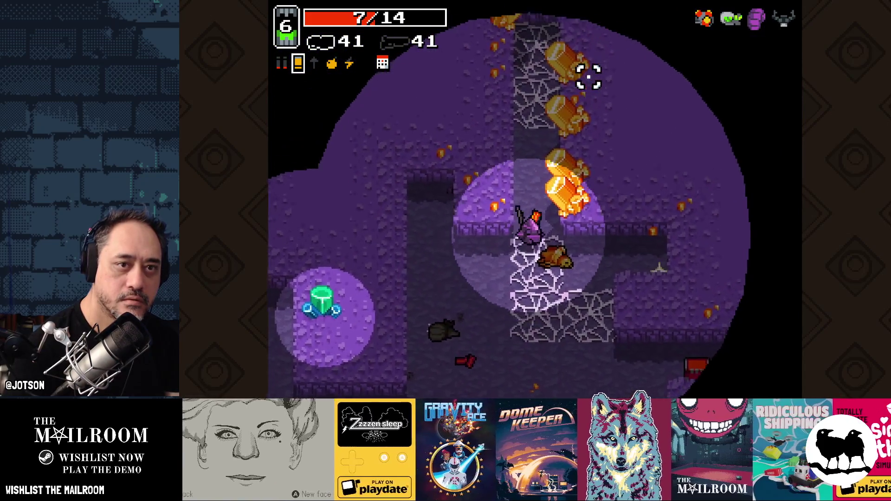
{"action": "key", "text": "w"}
{"action": "key", "text": "s"}
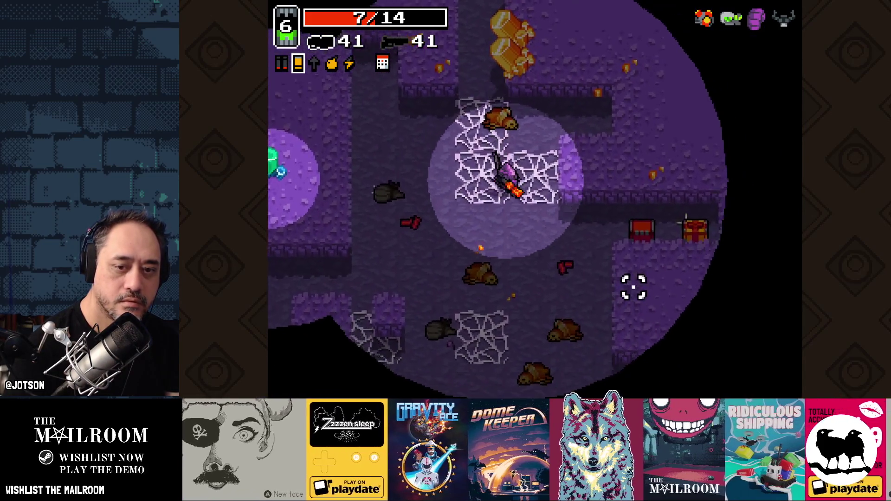
{"action": "left_click", "coordinate": [658, 204]}
{"action": "key", "text": "s"}
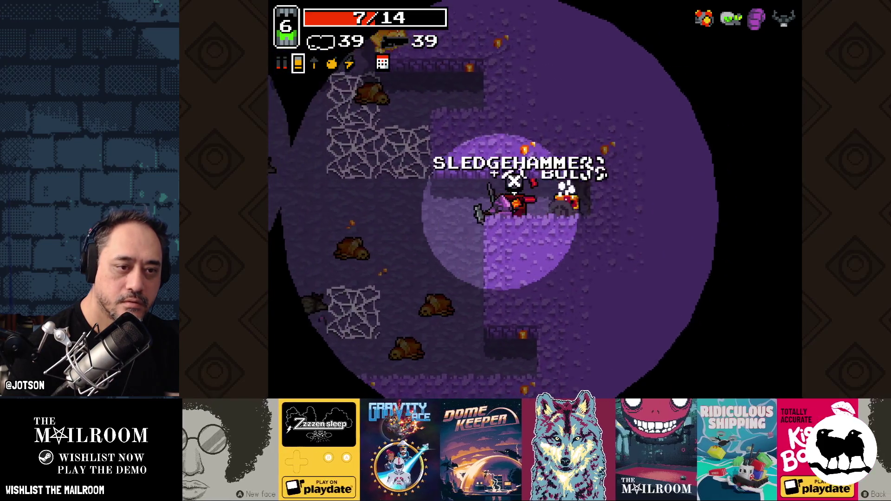
{"action": "key", "text": "s"}
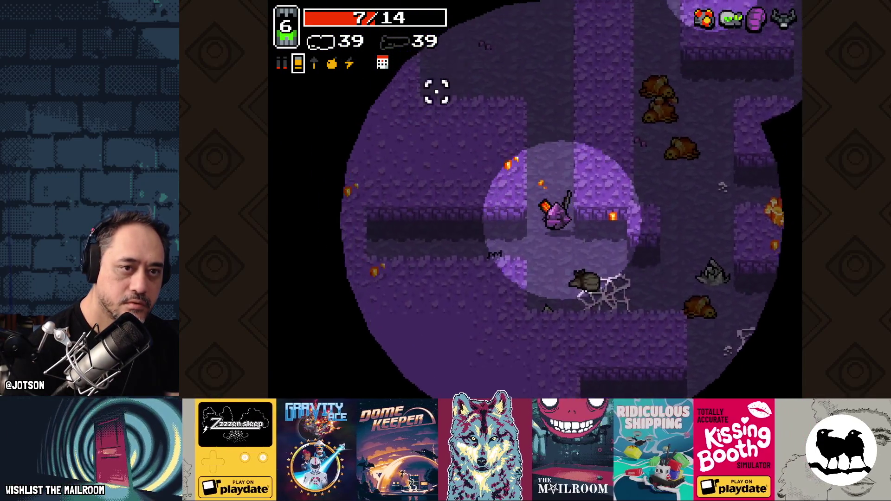
Step: Walk up through the cave and take the Back Muscle mutation at level-up
{"action": "key", "text": "w"}
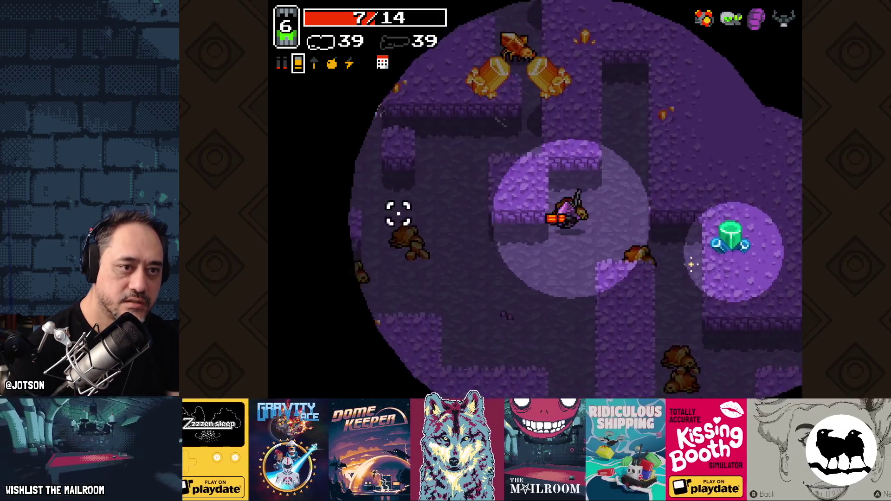
{"action": "key", "text": "a"}
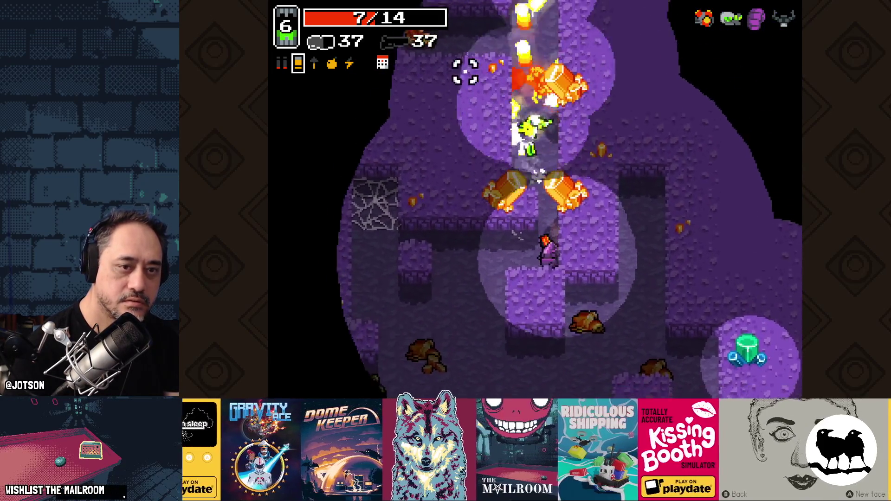
{"action": "key", "text": "w"}
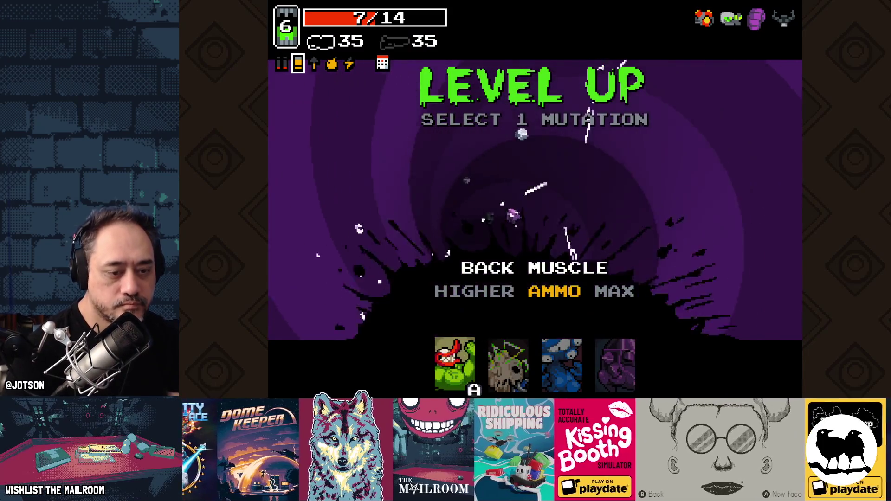
{"action": "left_click", "coordinate": [454, 364]}
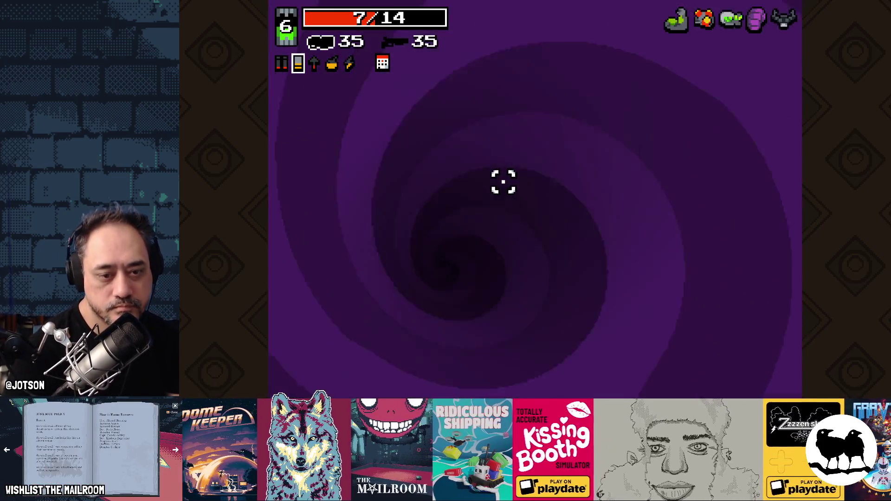
{"action": "left_click", "coordinate": [413, 135]}
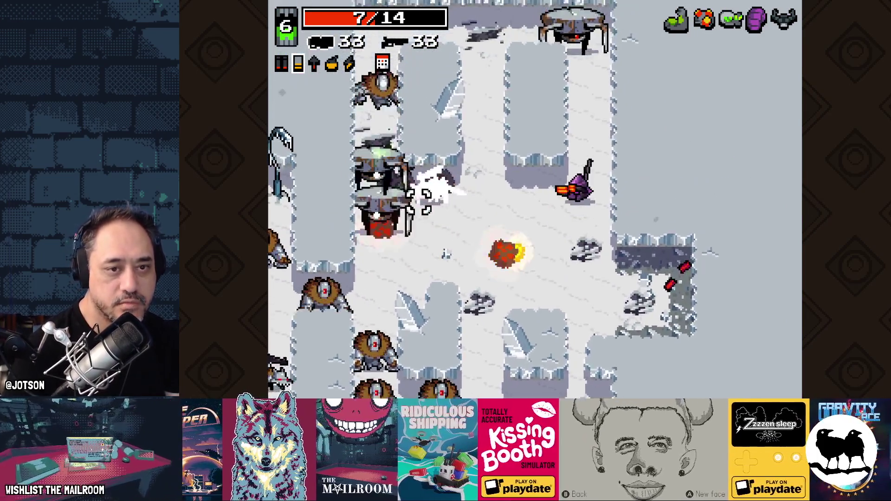
Step: Shoot enemies across the snowy level while picking up shells and health
{"action": "left_click", "coordinate": [515, 69]}
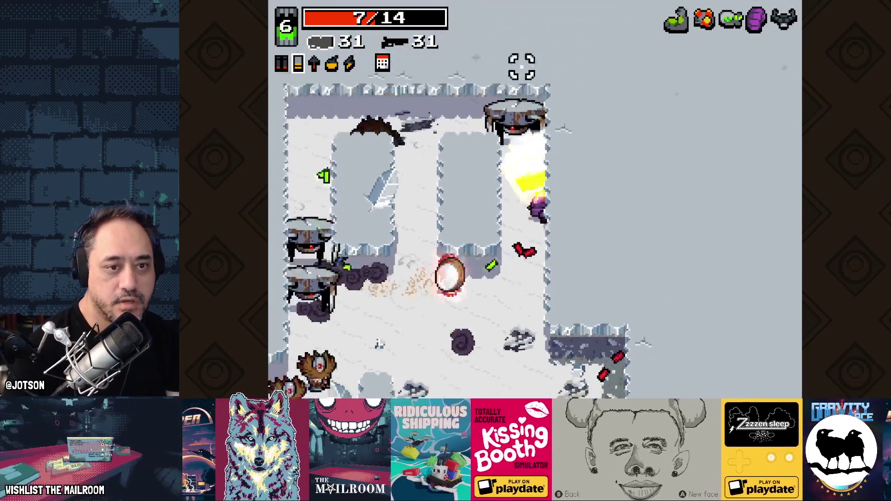
{"action": "left_click", "coordinate": [493, 99]}
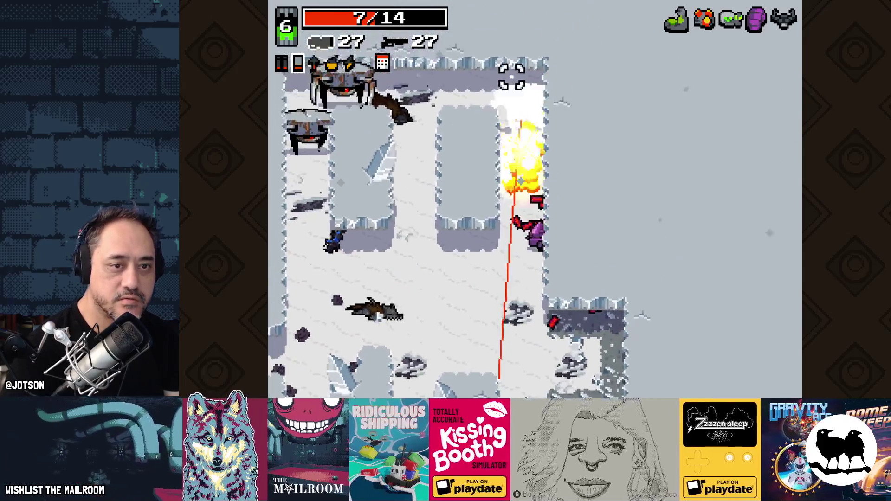
{"action": "left_click", "coordinate": [511, 76]}
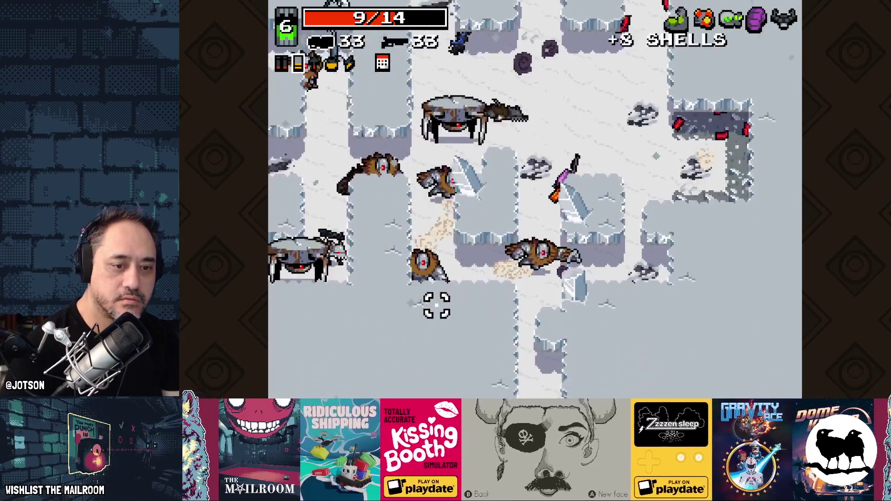
{"action": "left_click", "coordinate": [418, 273]}
{"action": "left_click", "coordinate": [412, 113]}
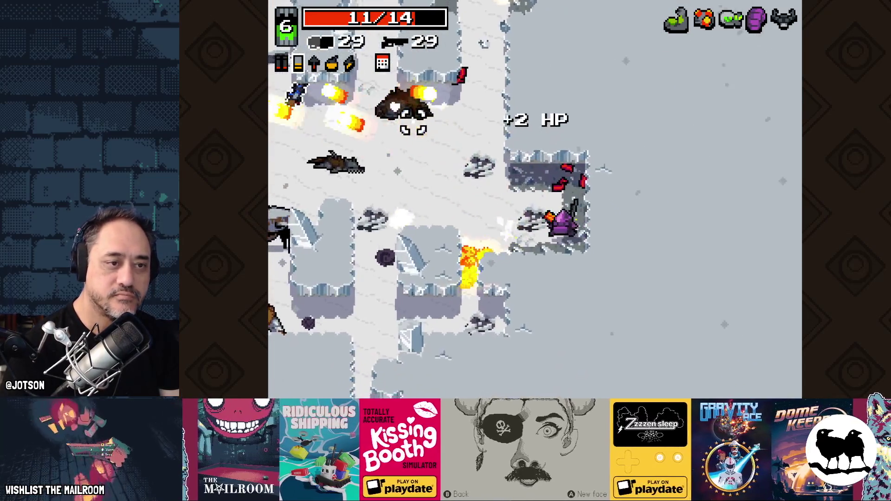
{"action": "left_click", "coordinate": [402, 193]}
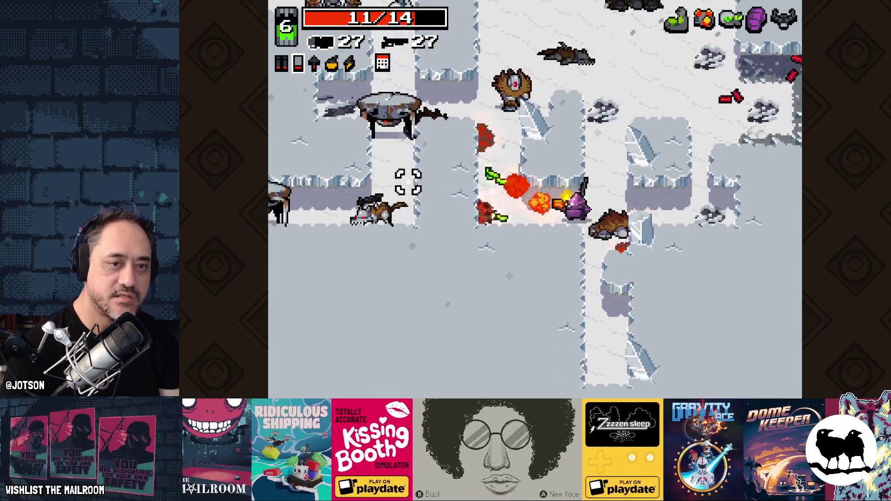
{"action": "left_click", "coordinate": [536, 98]}
{"action": "left_click", "coordinate": [571, 121]}
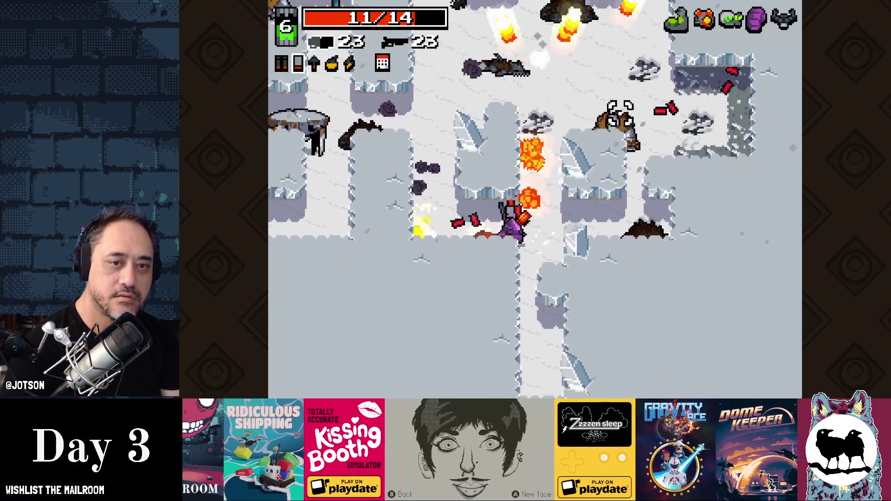
{"action": "left_click", "coordinate": [617, 218]}
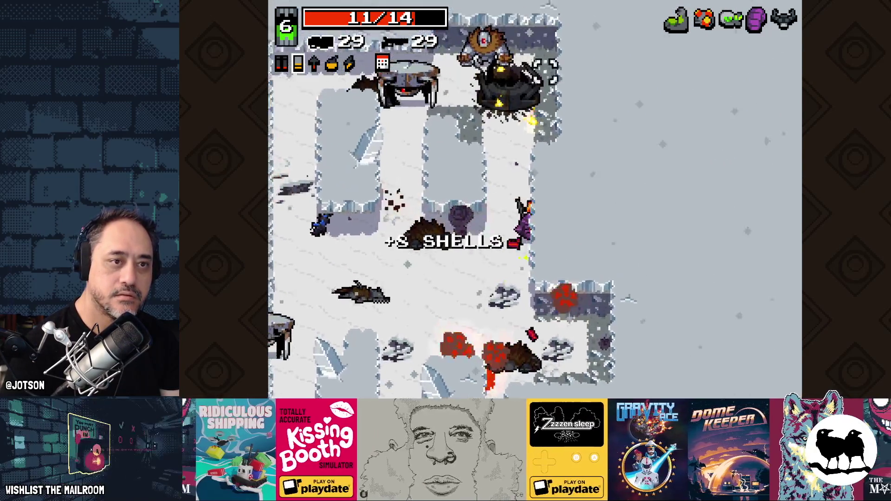
Step: Grab the shell packs, shoot the nearby enemies, and enter the next corridor
{"action": "left_click", "coordinate": [483, 74]}
{"action": "left_click", "coordinate": [422, 193]}
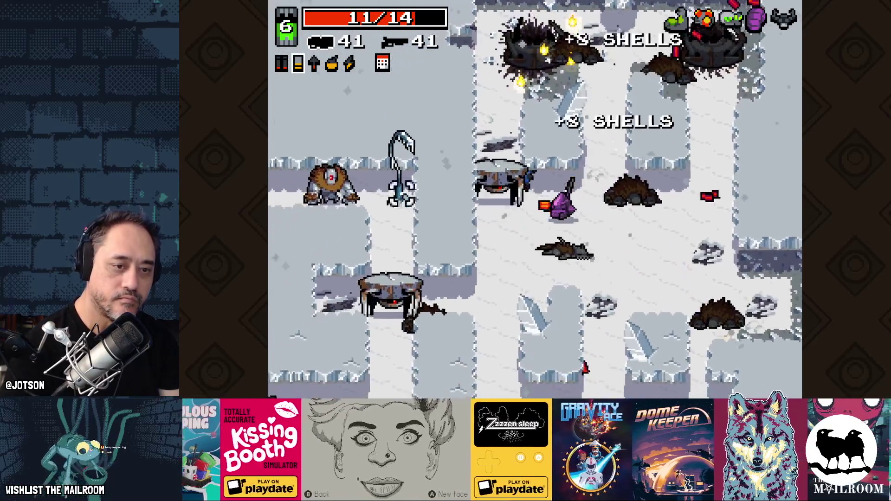
{"action": "left_click", "coordinate": [403, 165]}
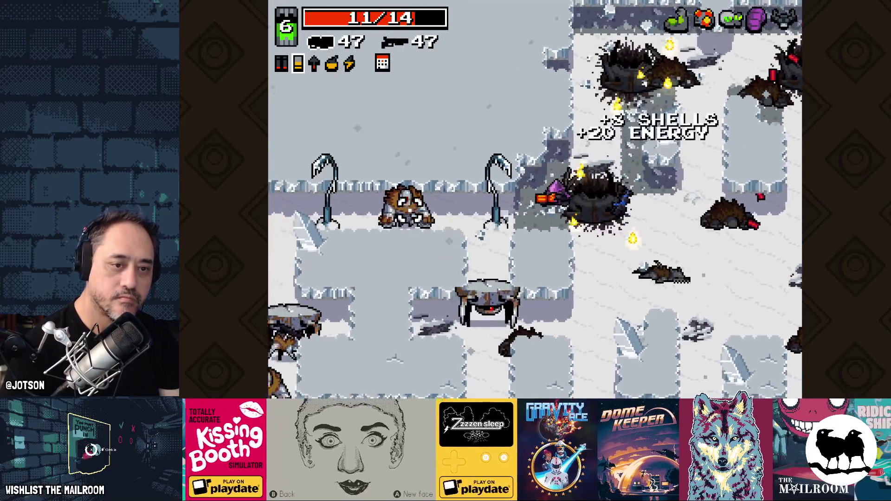
{"action": "left_click", "coordinate": [414, 189]}
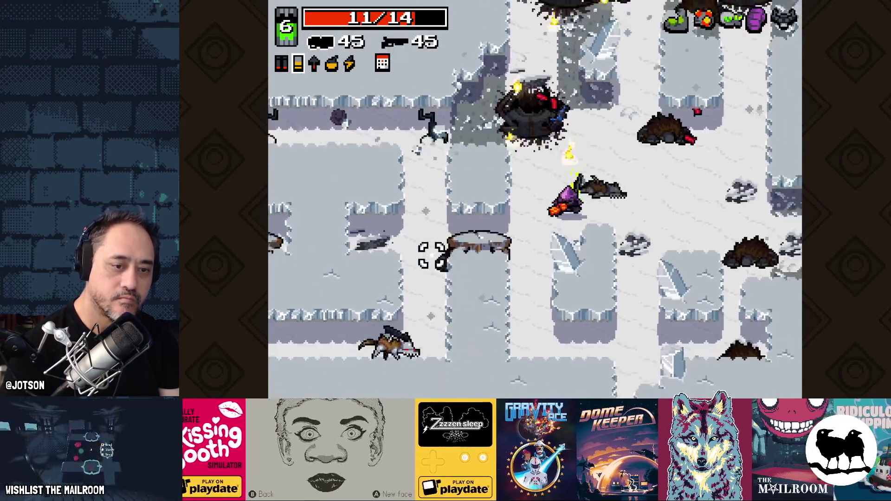
{"action": "left_click", "coordinate": [425, 239]}
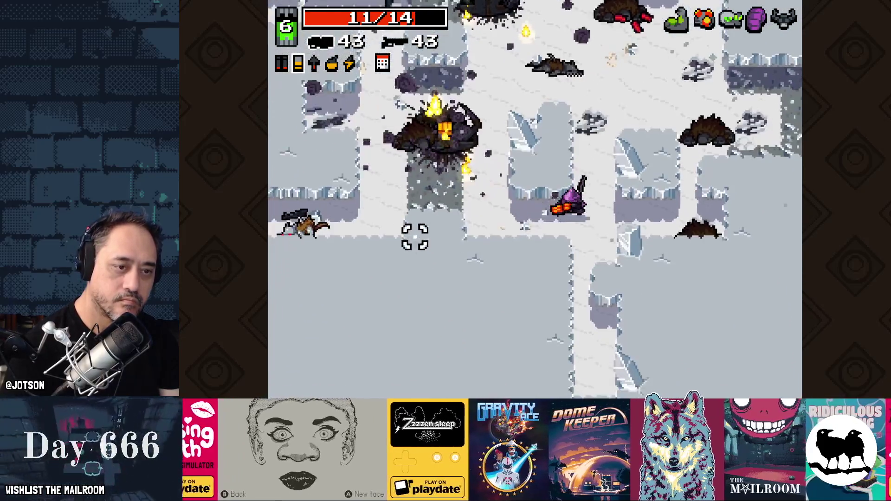
{"action": "left_click", "coordinate": [423, 251]}
{"action": "key", "text": "w"}
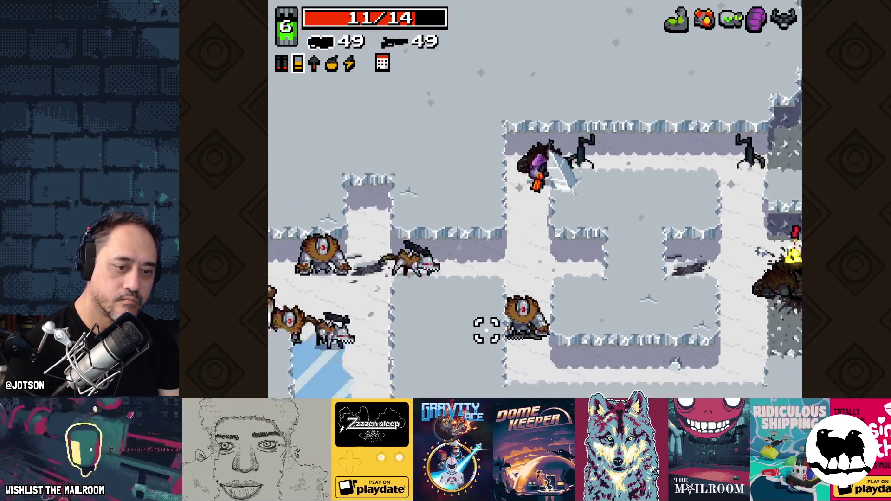
Step: Fire at the enemies below and ahead while moving up and down the map
{"action": "left_click", "coordinate": [492, 322]}
{"action": "left_click", "coordinate": [413, 218]}
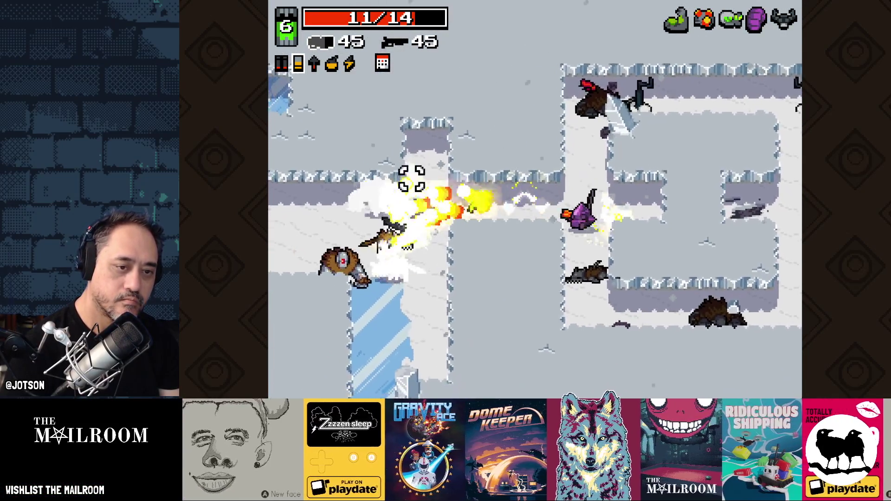
{"action": "left_click", "coordinate": [384, 267]}
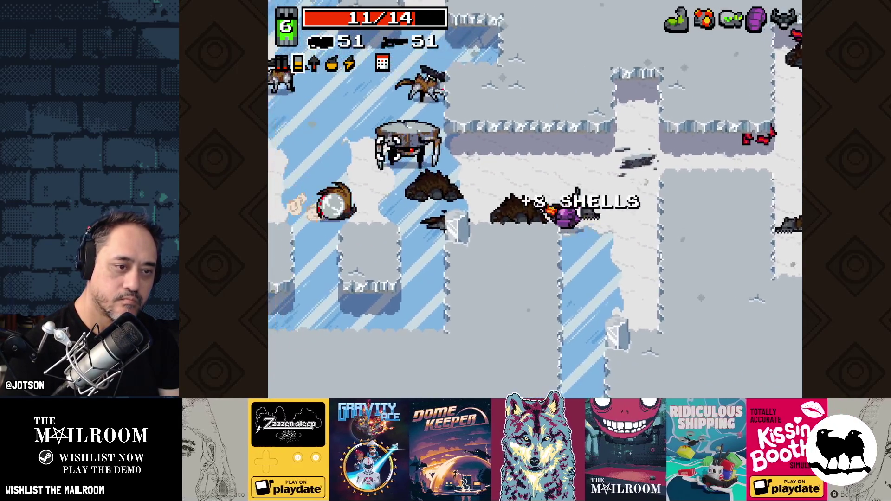
{"action": "left_click", "coordinate": [420, 134]}
{"action": "key", "text": "s"}
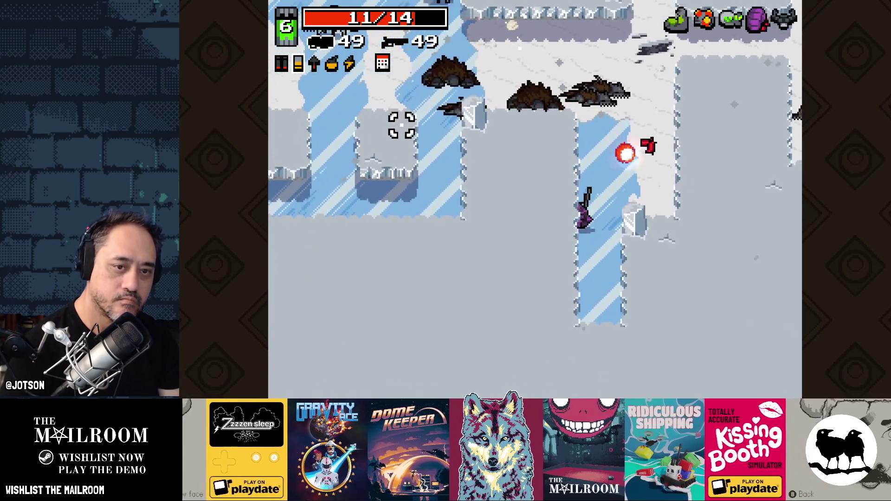
{"action": "key", "text": "w"}
{"action": "left_click", "coordinate": [403, 124]}
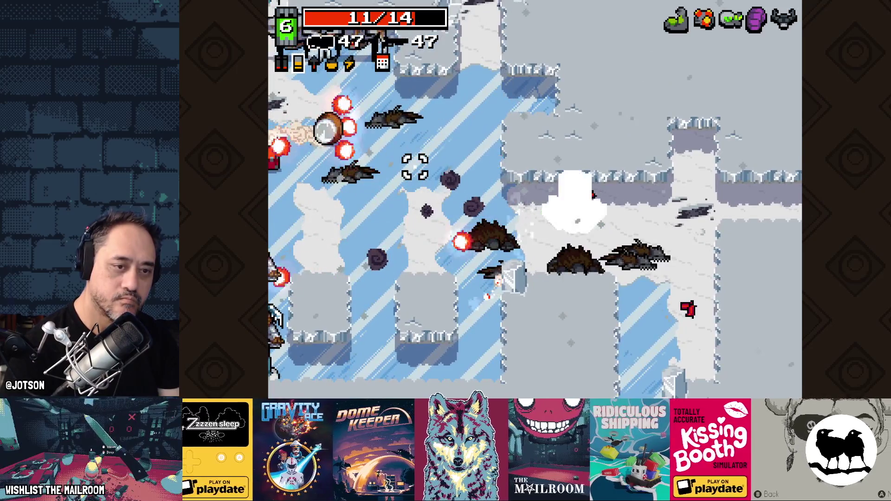
{"action": "key", "text": "s"}
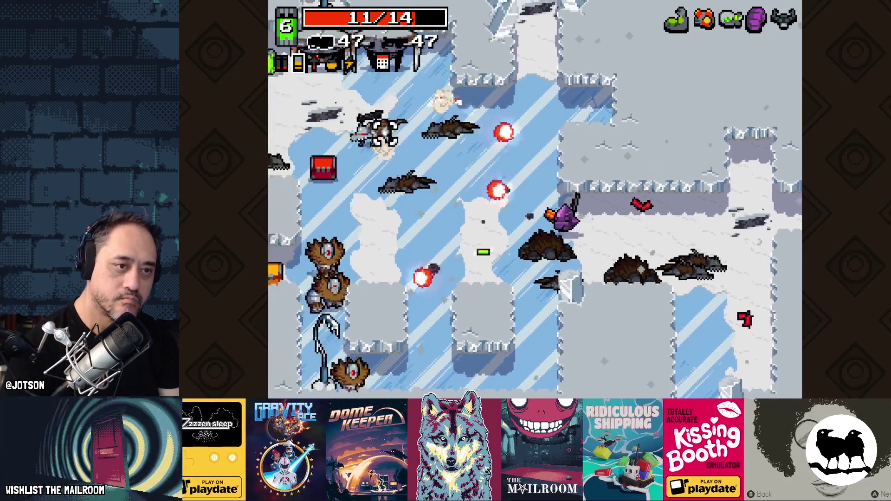
{"action": "left_click", "coordinate": [408, 142]}
Step: Blast the enemy cluster to the upper left and collect its shells and health
{"action": "key", "text": "a"}
{"action": "left_click", "coordinate": [385, 195]}
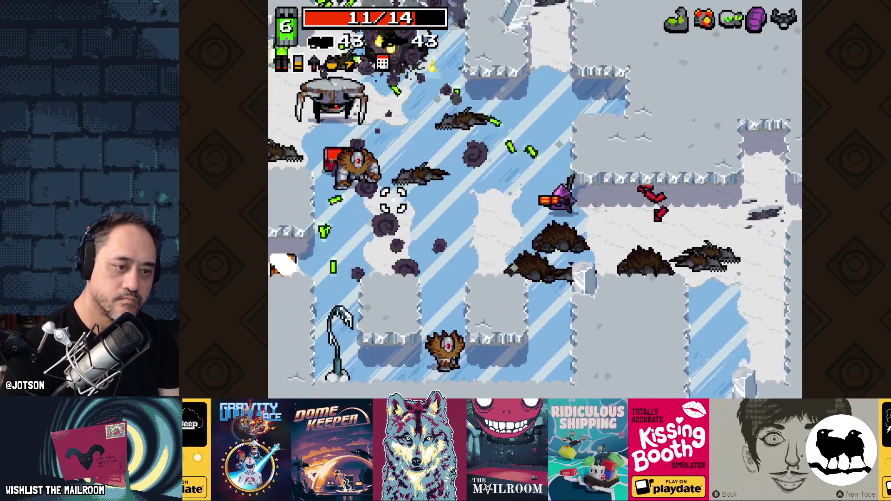
{"action": "left_click", "coordinate": [409, 232]}
{"action": "key", "text": "a"}
{"action": "left_click", "coordinate": [496, 195]}
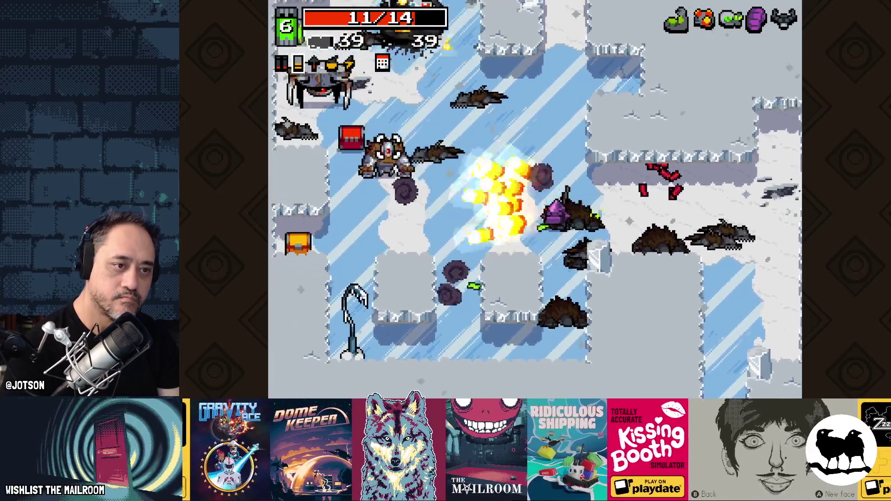
{"action": "left_click", "coordinate": [552, 223]}
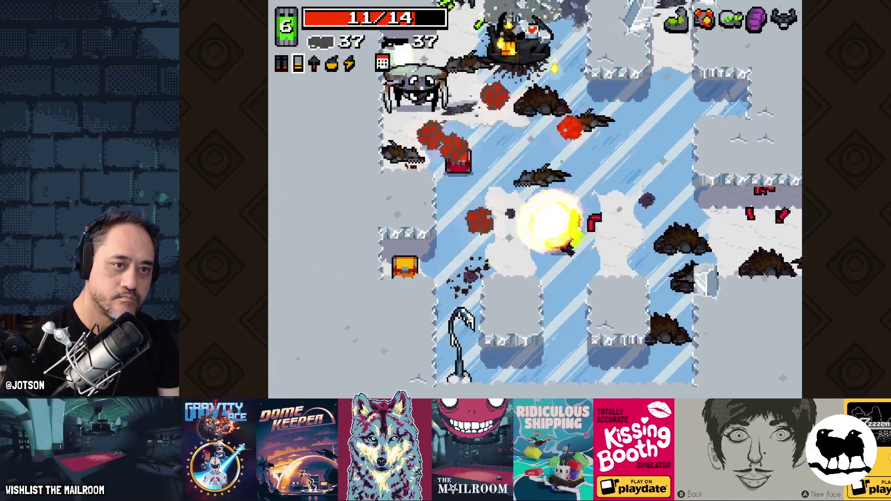
{"action": "key", "text": "w"}
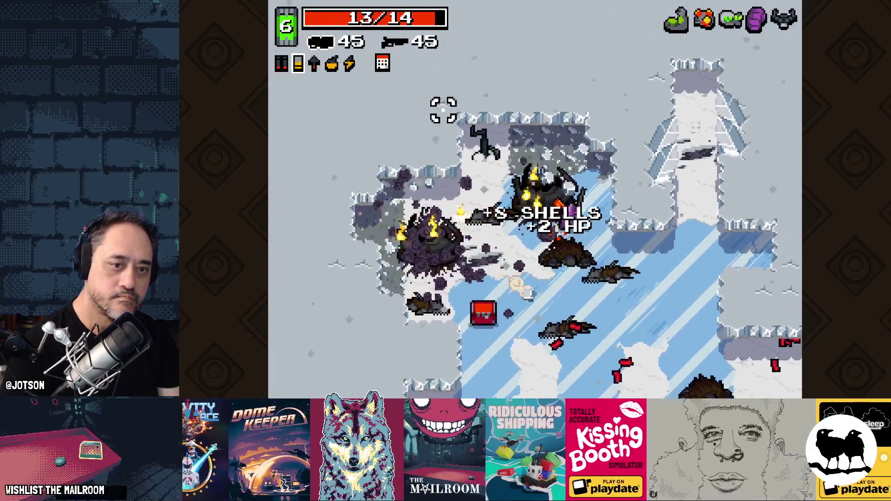
{"action": "key", "text": "s"}
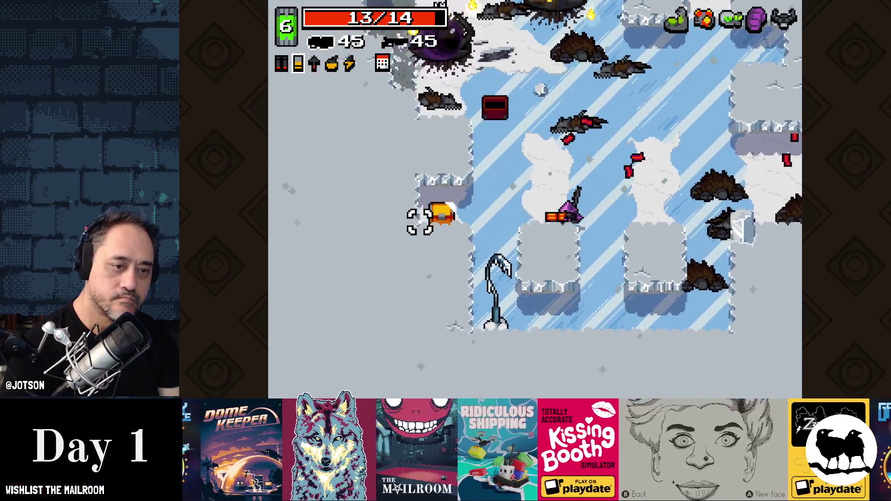
Step: Open the red ammo chest for shells, swap weapons, and head down-right through the icy corridors
{"action": "key", "text": "w"}
{"action": "key", "text": "d"}
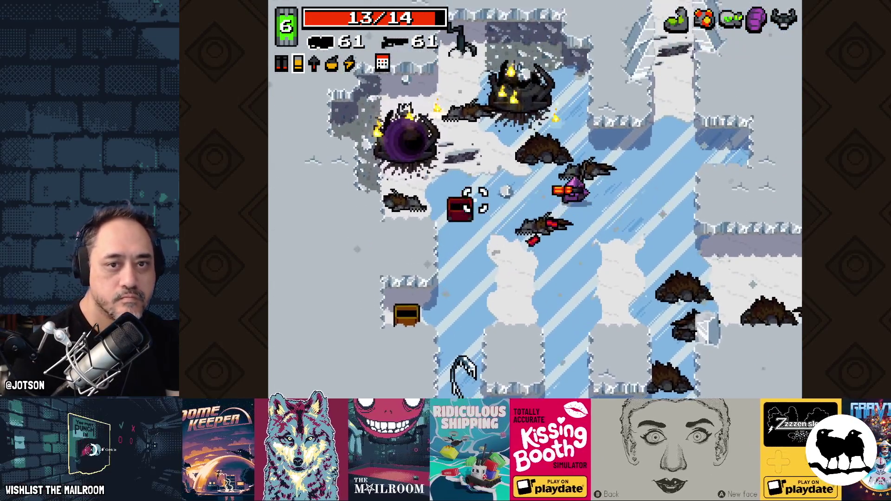
{"action": "key", "text": "d"}
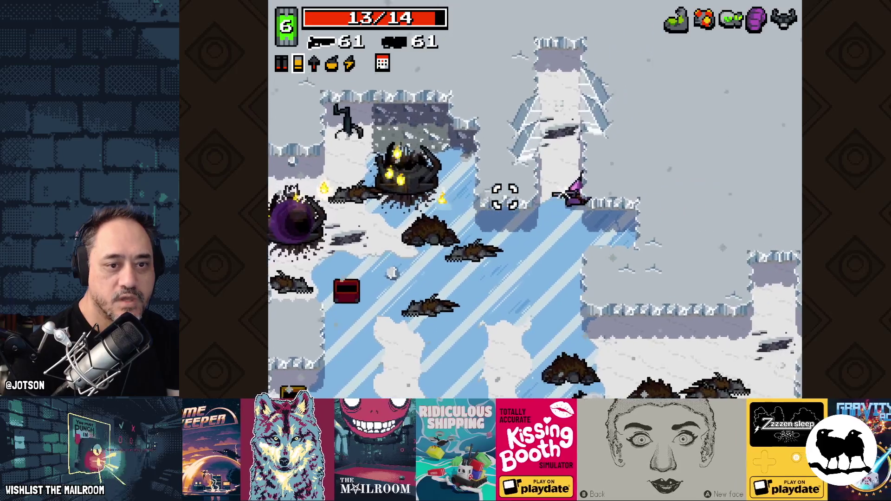
{"action": "key", "text": "s"}
{"action": "key", "text": "d"}
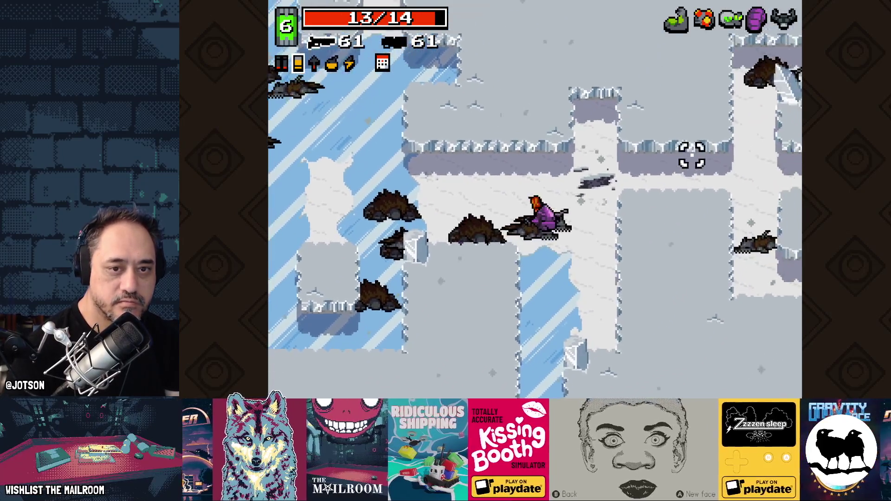
{"action": "key", "text": "s"}
{"action": "key", "text": "d"}
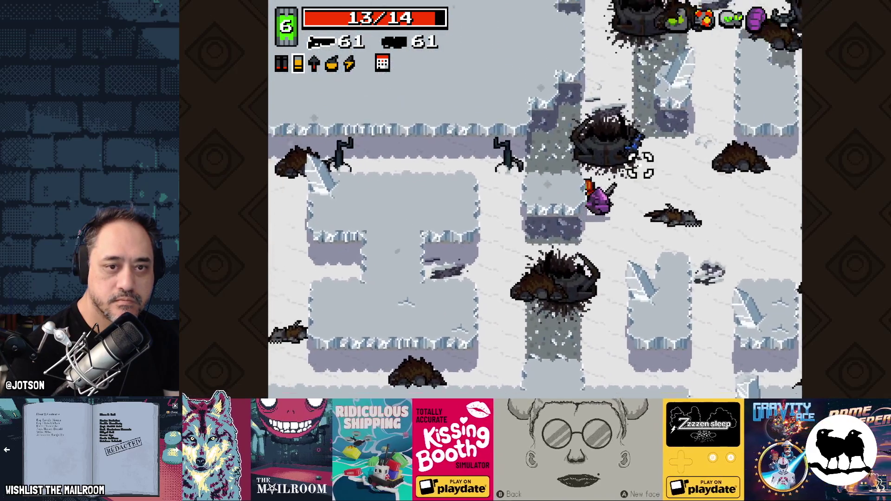
Step: Pick up the Laser Cannon, fire at the enemies, and make the 61-ammo gun primary near the portal
{"action": "key", "text": "e"}
{"action": "key", "text": "a"}
{"action": "left_click", "coordinate": [477, 199]}
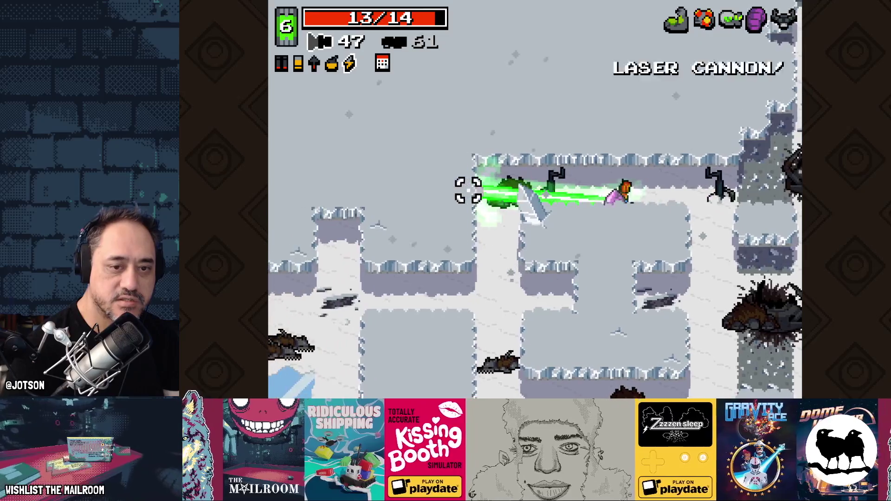
{"action": "key", "text": "a"}
{"action": "key", "text": "s"}
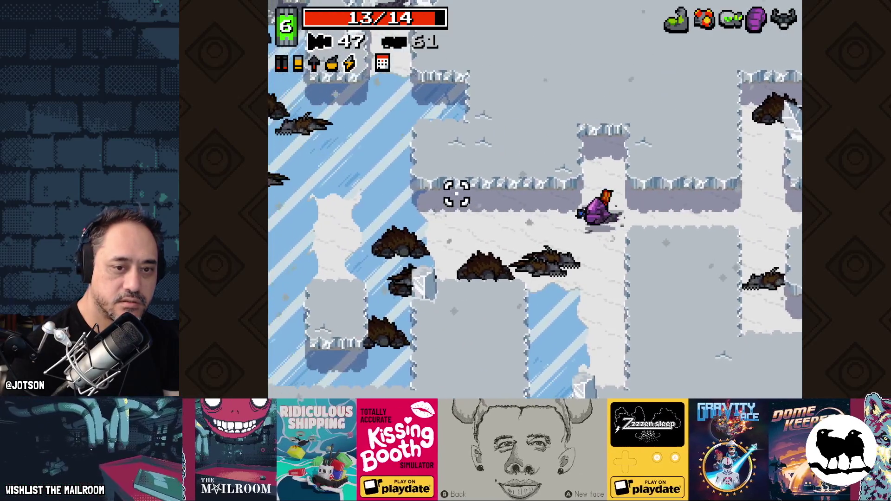
{"action": "key", "text": "w"}
{"action": "key", "text": "a"}
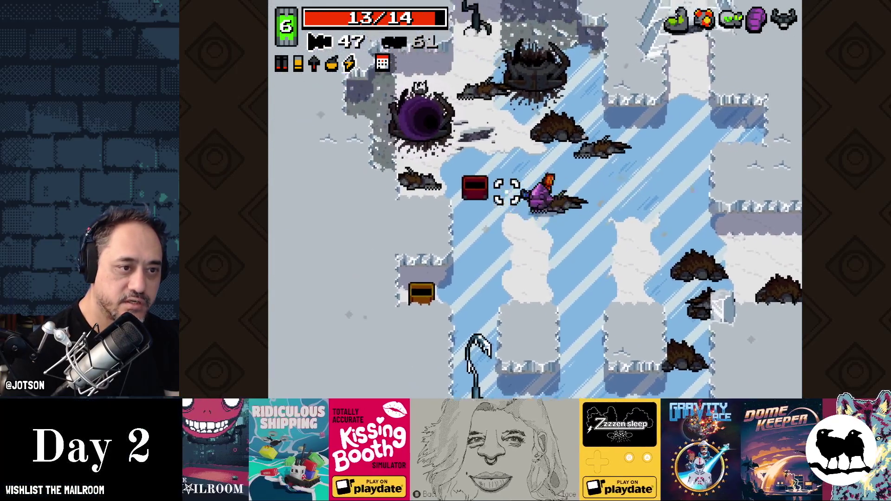
{"action": "key", "text": "space"}
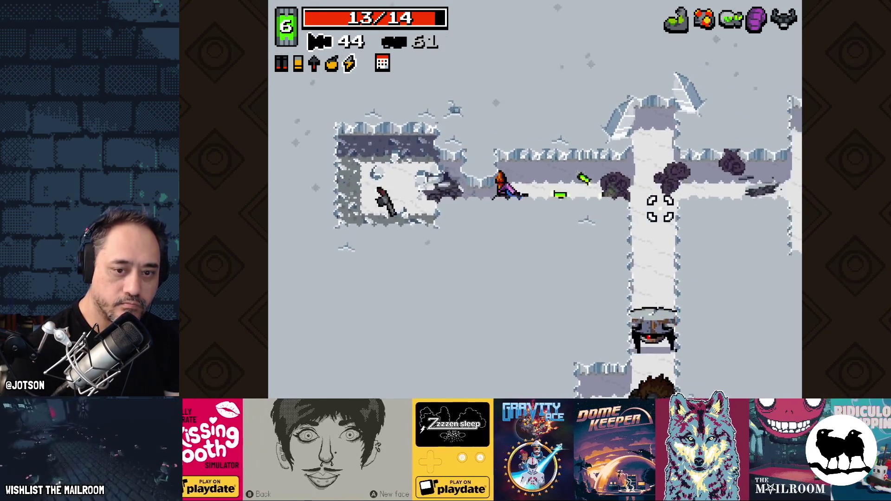
Step: Fire the laser down the snowy corridor and swap between the two weapons
{"action": "left_click", "coordinate": [508, 342]}
{"action": "key", "text": "s"}
{"action": "left_click", "coordinate": [504, 337]}
{"action": "left_click", "coordinate": [500, 329]}
{"action": "key", "text": "space"}
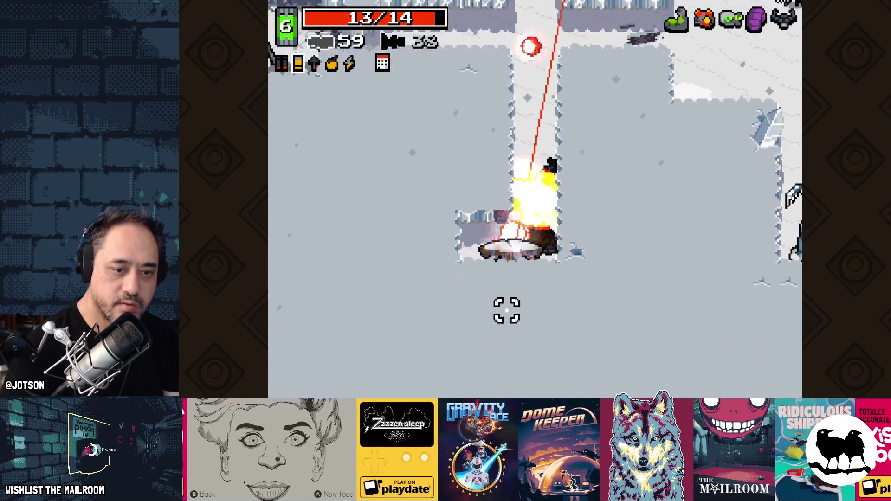
Step: Shoot the enemies to the right and above while moving up and down the corridor
{"action": "key", "text": "s"}
{"action": "key", "text": "w"}
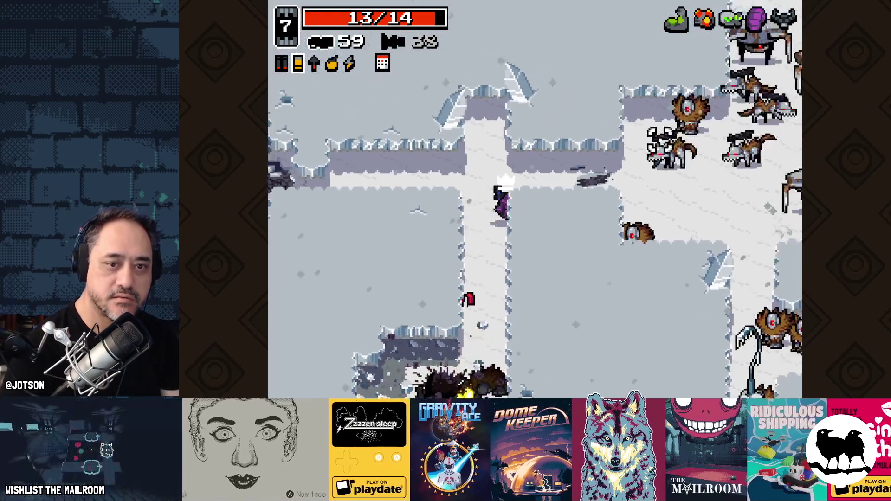
{"action": "left_click", "coordinate": [687, 169]}
{"action": "key", "text": "s"}
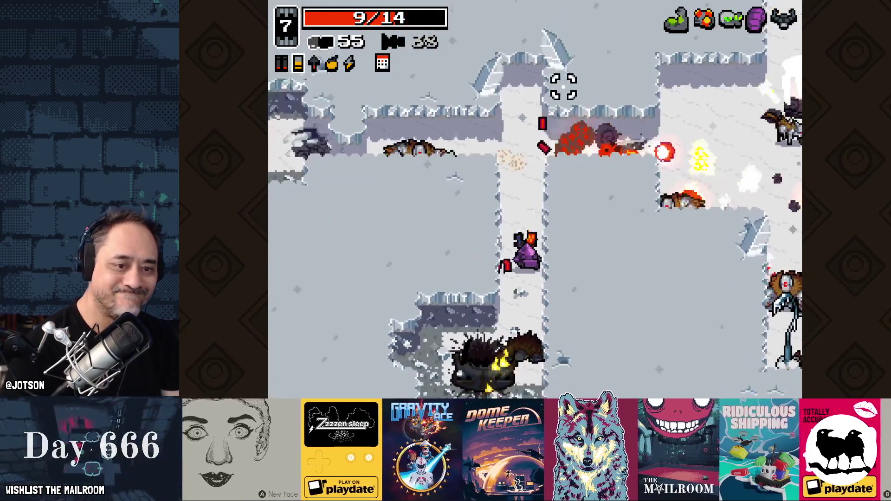
{"action": "left_click", "coordinate": [533, 84]}
{"action": "key", "text": "w"}
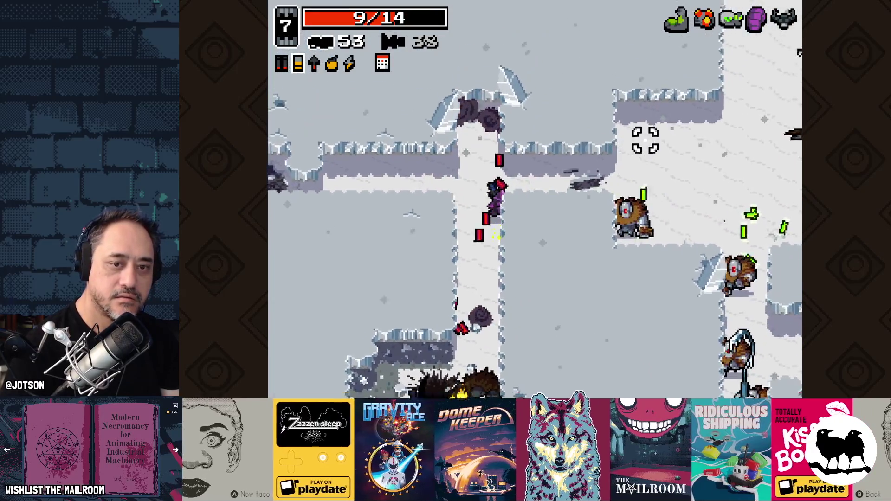
{"action": "left_click", "coordinate": [656, 199]}
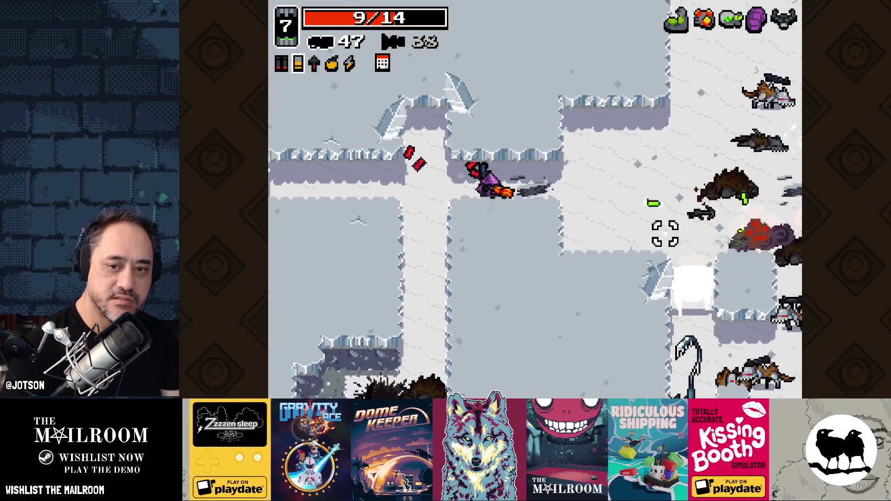
{"action": "left_click", "coordinate": [672, 263]}
{"action": "key", "text": "w"}
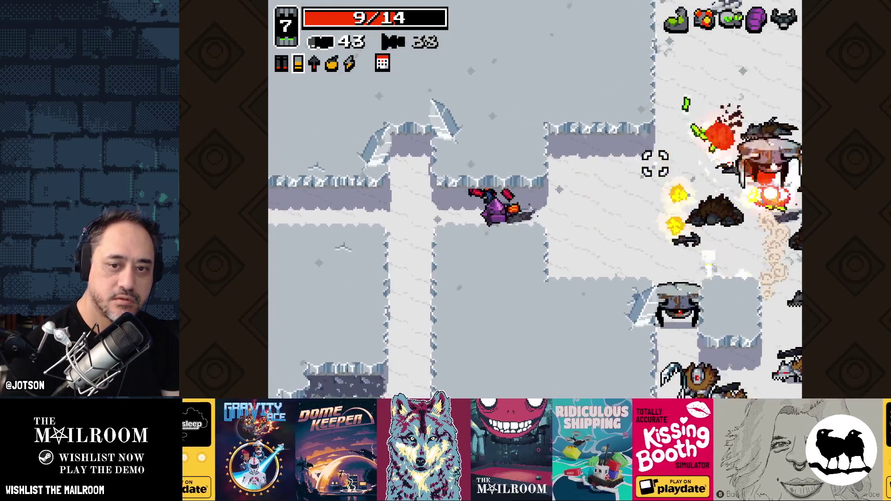
Step: Swap weapons, laser the enemies on the right, and make the 43-ammo weapon primary
{"action": "key", "text": "space"}
{"action": "left_click", "coordinate": [636, 168]}
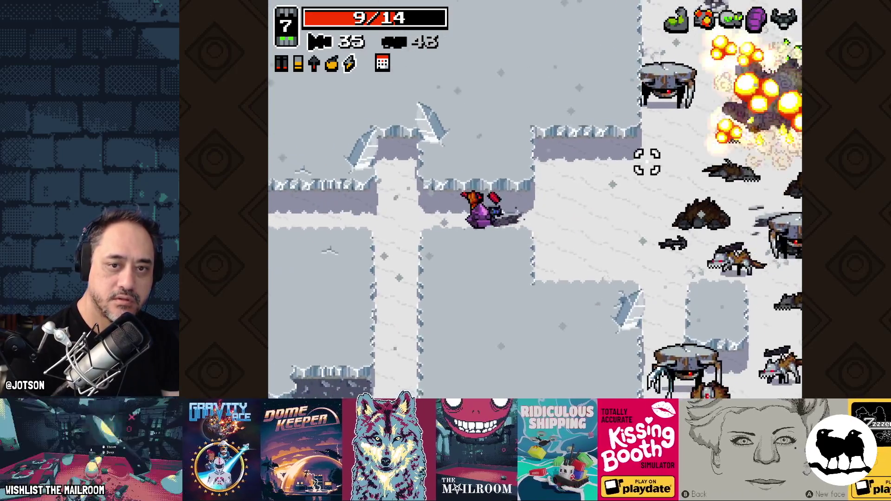
{"action": "left_click", "coordinate": [646, 162]}
{"action": "key", "text": "d"}
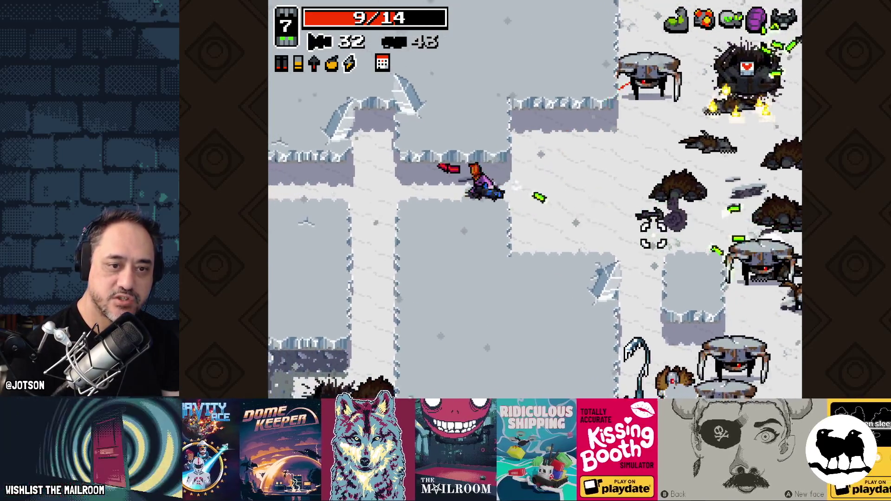
{"action": "left_click", "coordinate": [660, 222]}
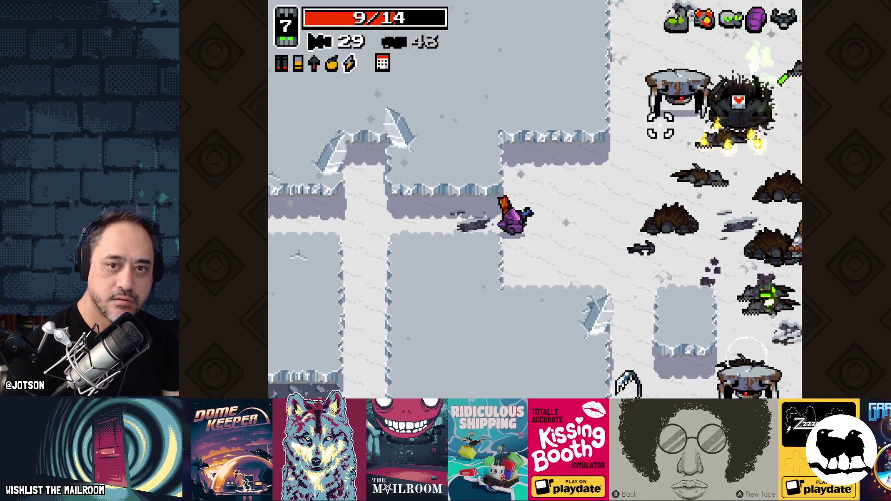
{"action": "left_click", "coordinate": [640, 104]}
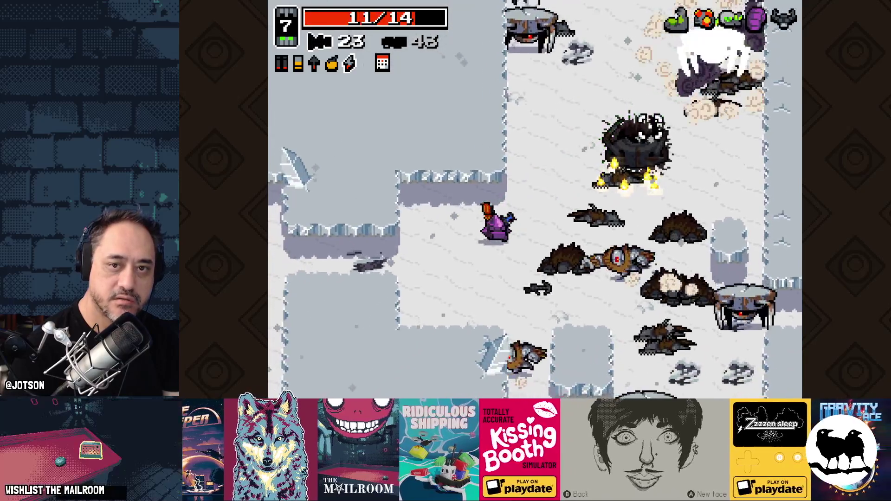
{"action": "key", "text": "space"}
Step: Collect the bolt and ammo pickups in the room while shooting the nearby enemies
{"action": "left_click", "coordinate": [462, 75]}
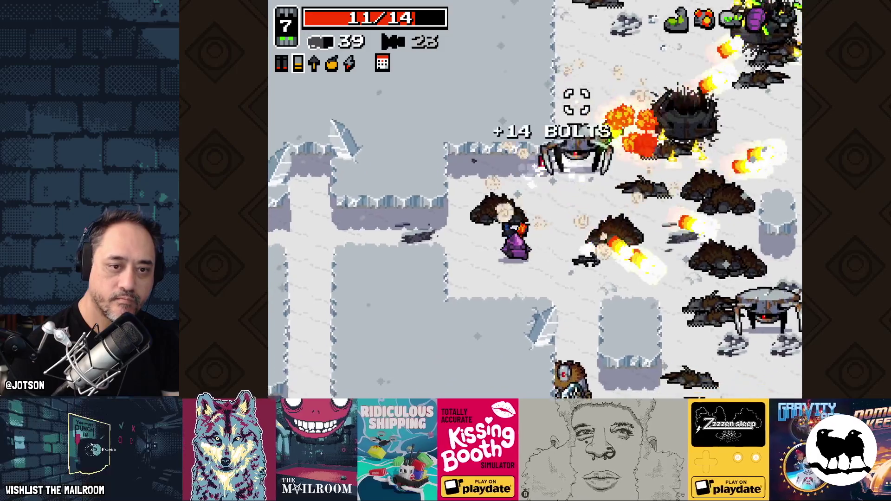
{"action": "key", "text": "s"}
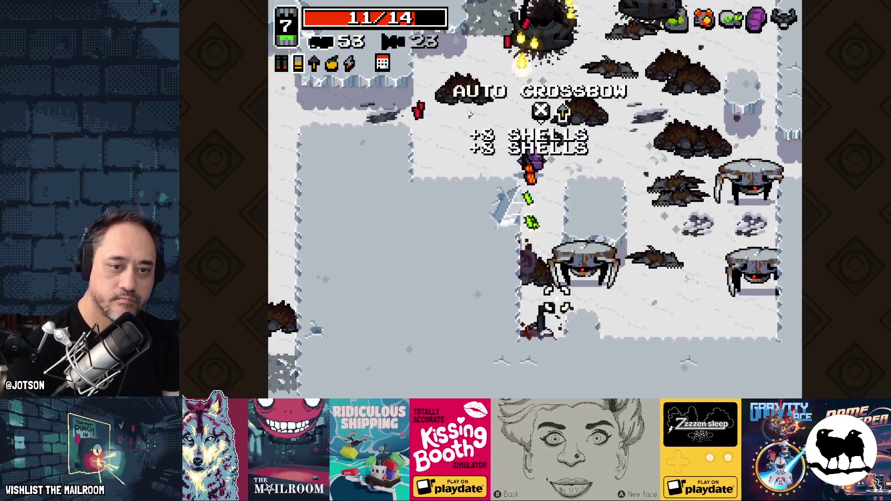
{"action": "key", "text": "w"}
{"action": "key", "text": "s"}
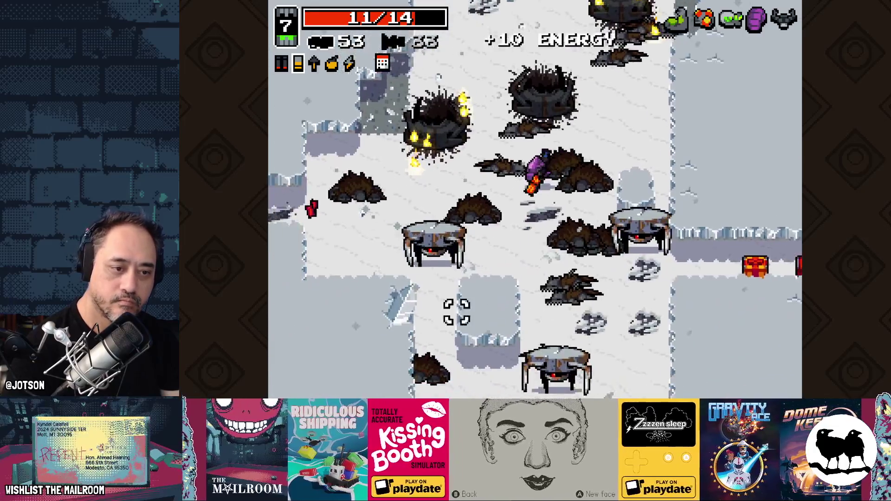
{"action": "left_click", "coordinate": [451, 285]}
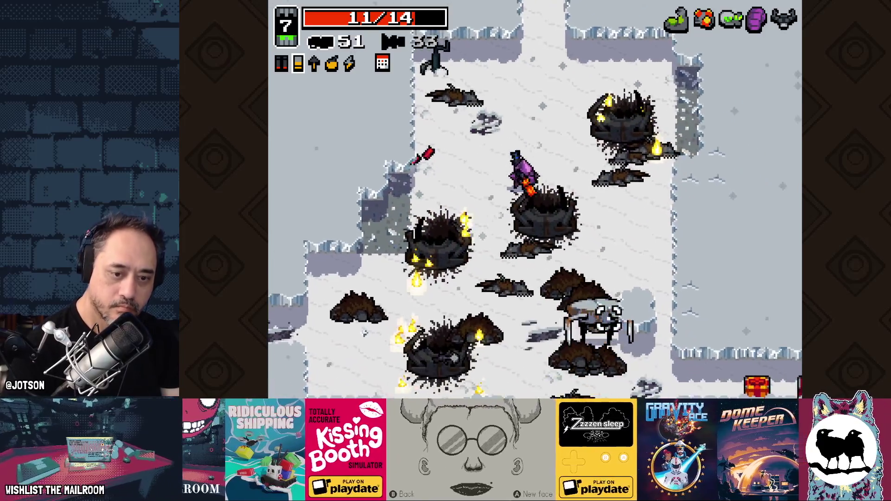
{"action": "left_click", "coordinate": [599, 315]}
{"action": "key", "text": "s"}
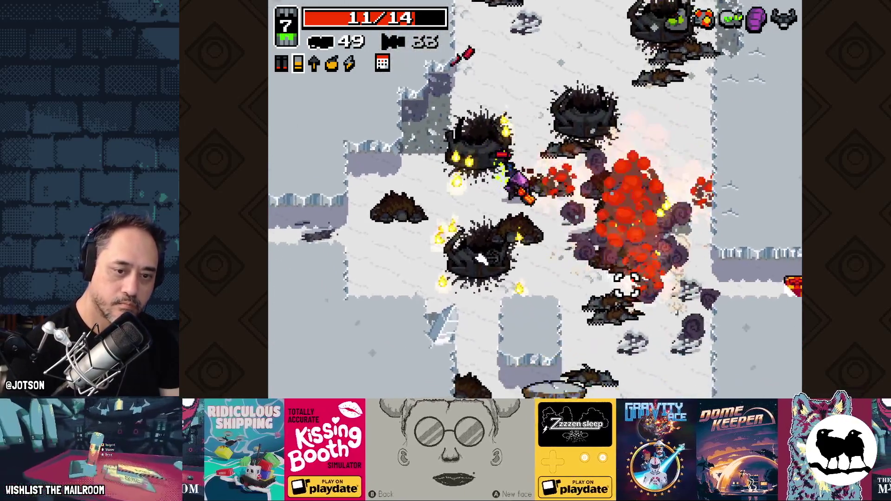
Step: Grab the health pickup, open the chests, take the Triple Machinegun, and swap to it
{"action": "key", "text": "d"}
{"action": "left_click", "coordinate": [497, 319]}
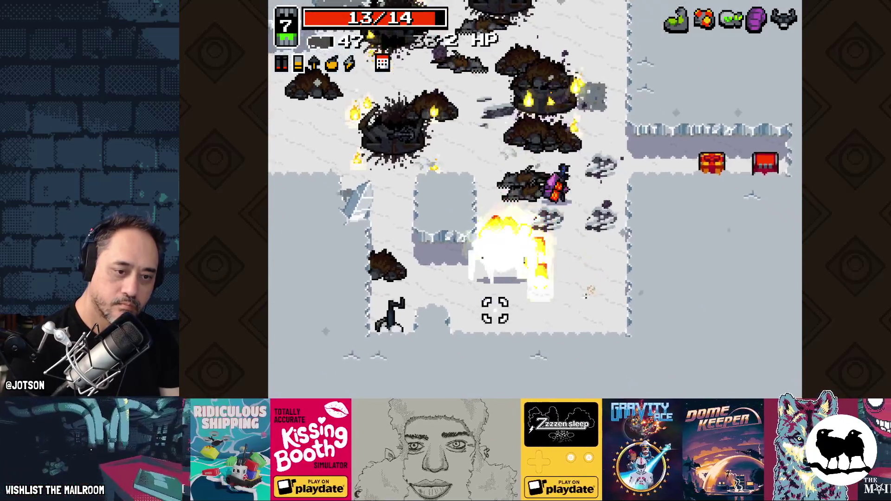
{"action": "key", "text": "d"}
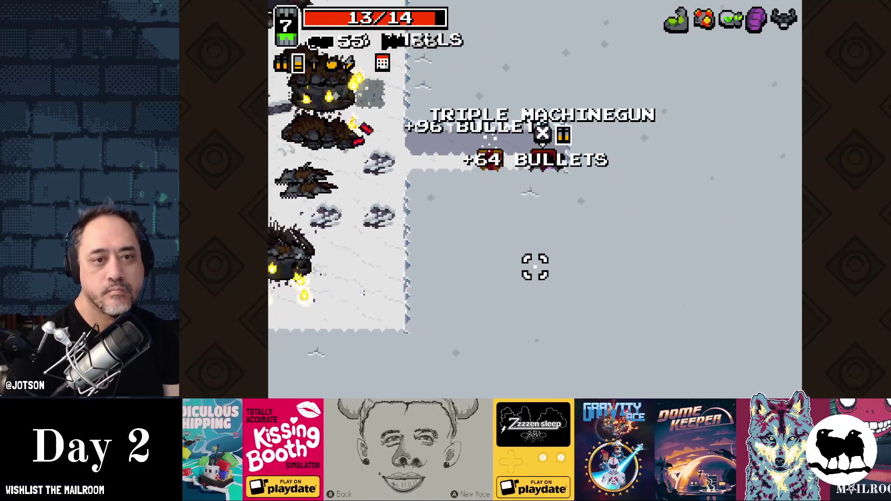
{"action": "key", "text": "e"}
{"action": "key", "text": "a"}
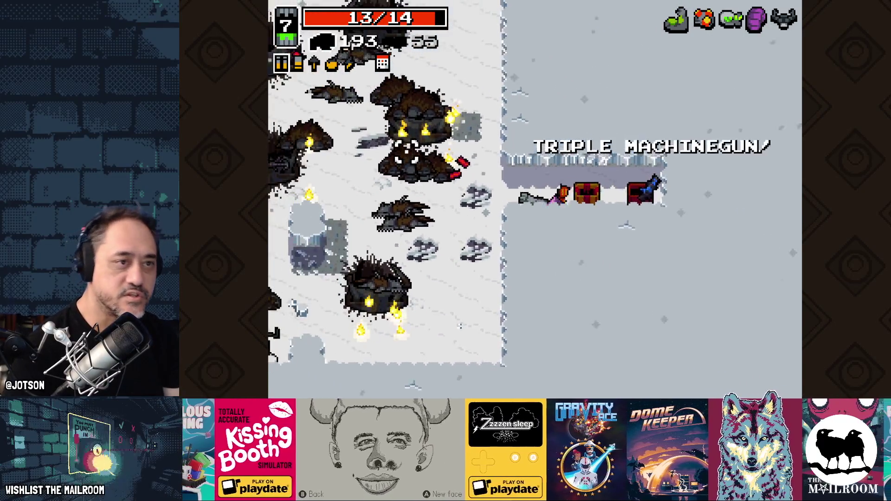
{"action": "key", "text": "space"}
{"action": "key", "text": "w"}
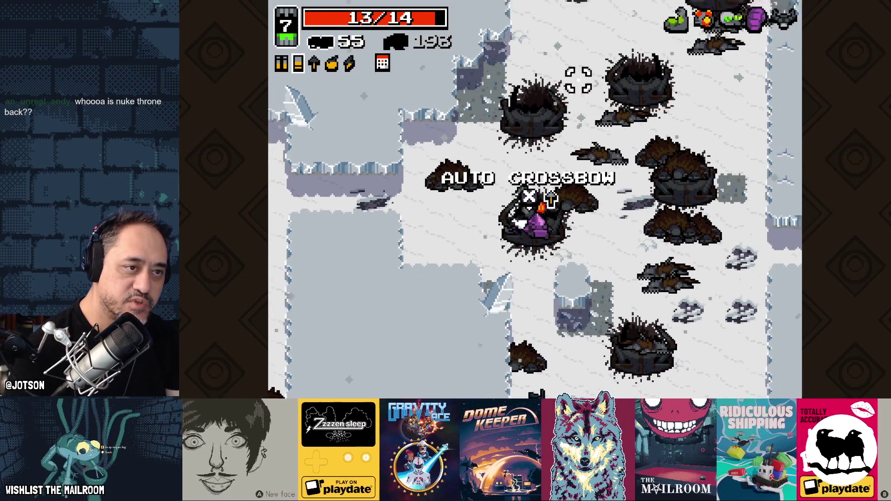
{"action": "key", "text": "w"}
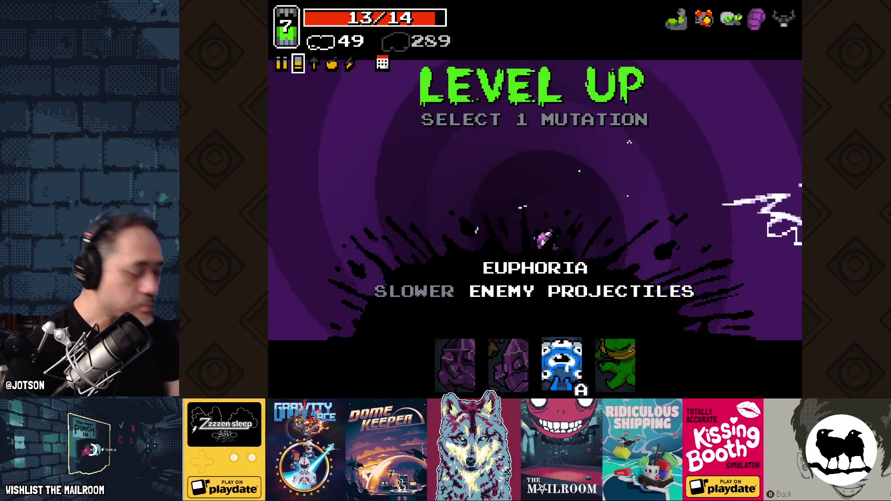
Step: Choose the Euphoria mutation and start shooting along the stage 5-3 snowy corridor
{"action": "key", "text": "Return"}
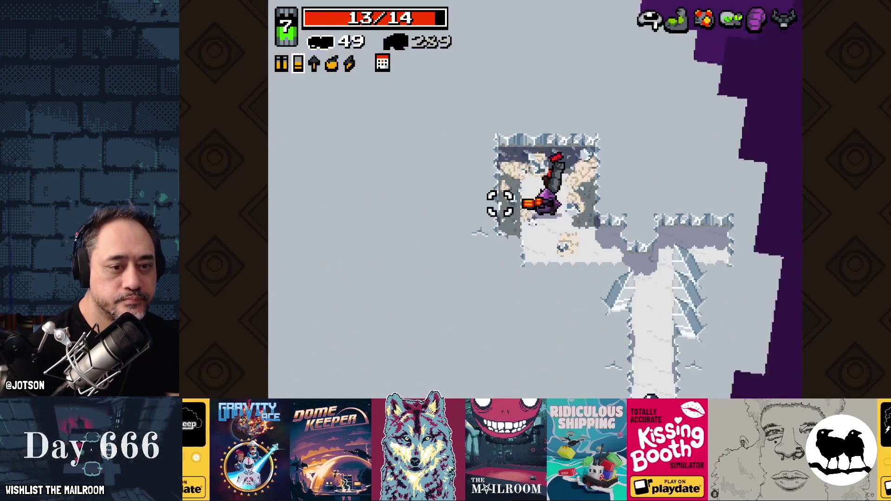
{"action": "left_click", "coordinate": [533, 324]}
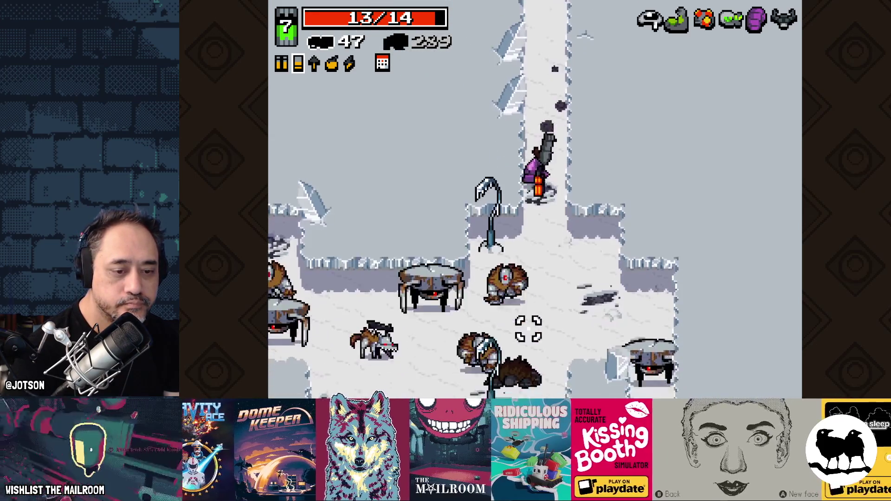
Step: Shoot the enemies in the room and up the snowy corridor, including Lil Hunter
{"action": "left_click", "coordinate": [519, 323]}
{"action": "left_click", "coordinate": [453, 308]}
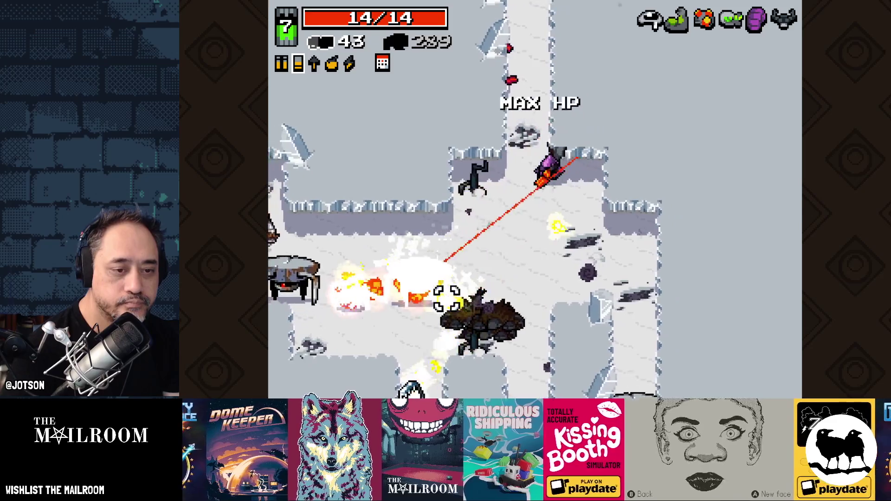
{"action": "key", "text": "w"}
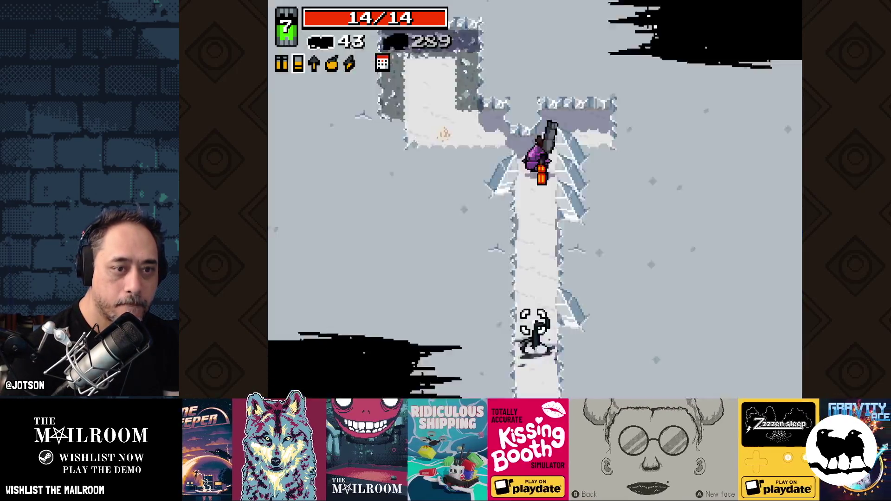
{"action": "left_click", "coordinate": [530, 346]}
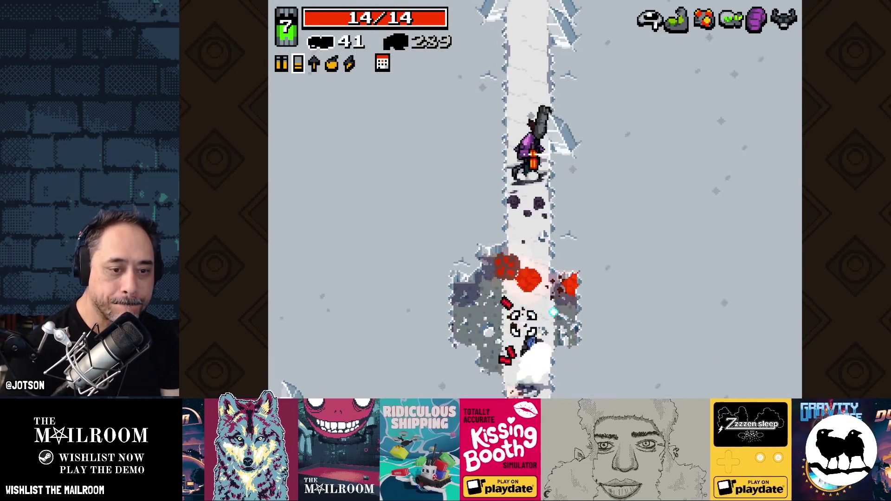
{"action": "left_click", "coordinate": [543, 336]}
{"action": "key", "text": "w"}
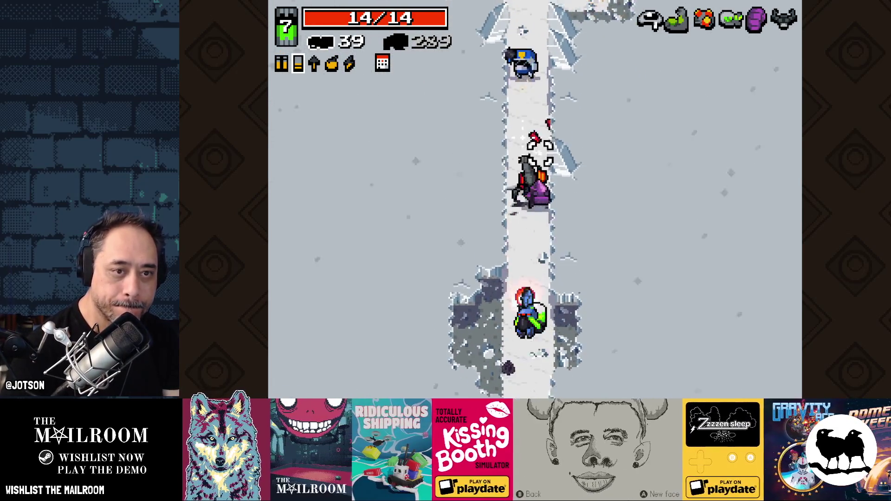
{"action": "left_click", "coordinate": [622, 88]}
{"action": "key", "text": "s"}
{"action": "left_click", "coordinate": [619, 90]}
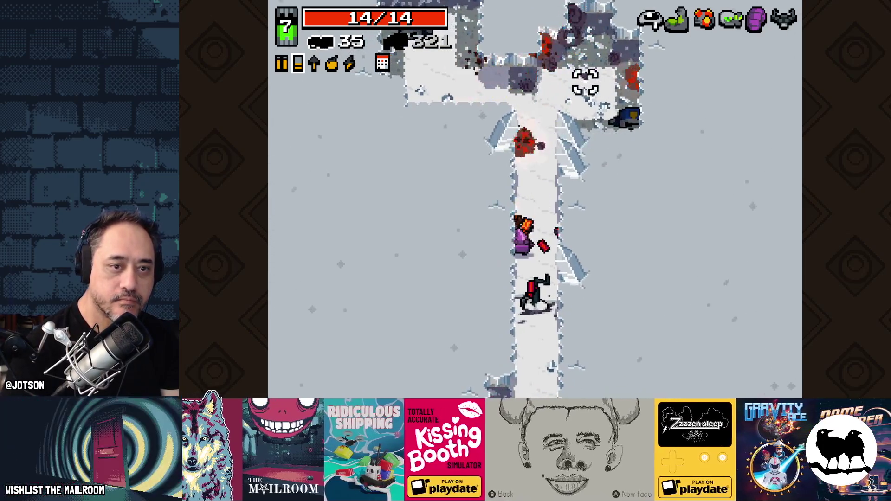
{"action": "left_click", "coordinate": [545, 76]}
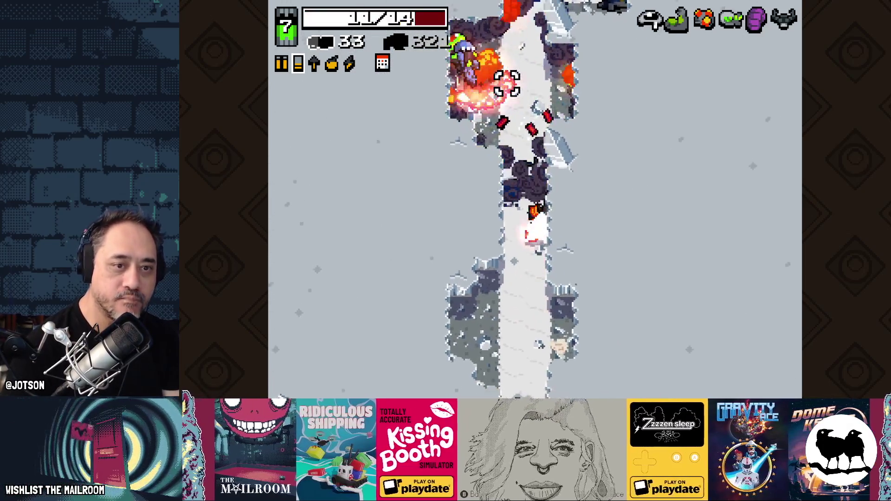
{"action": "left_click", "coordinate": [566, 70]}
Step: Push up the corridor into the larger area, blasting enemies with the shotgun
{"action": "key", "text": "w"}
{"action": "key", "text": "d"}
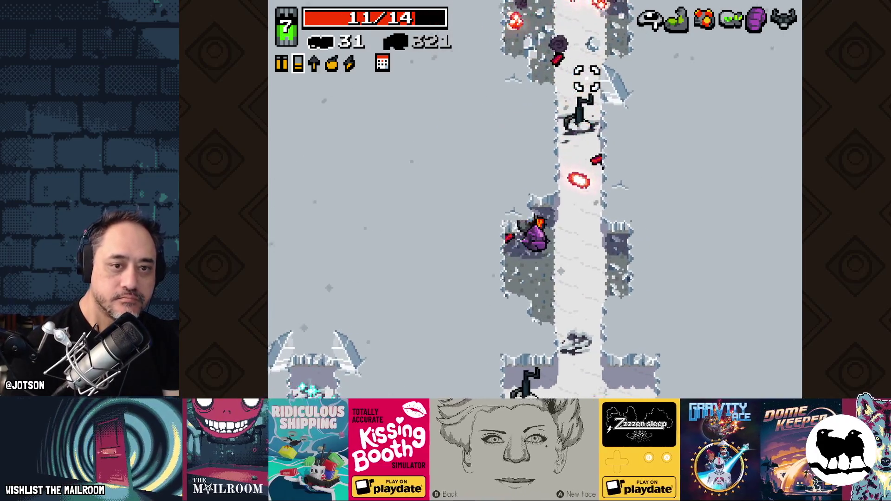
{"action": "key", "text": "w"}
{"action": "left_click", "coordinate": [617, 87]}
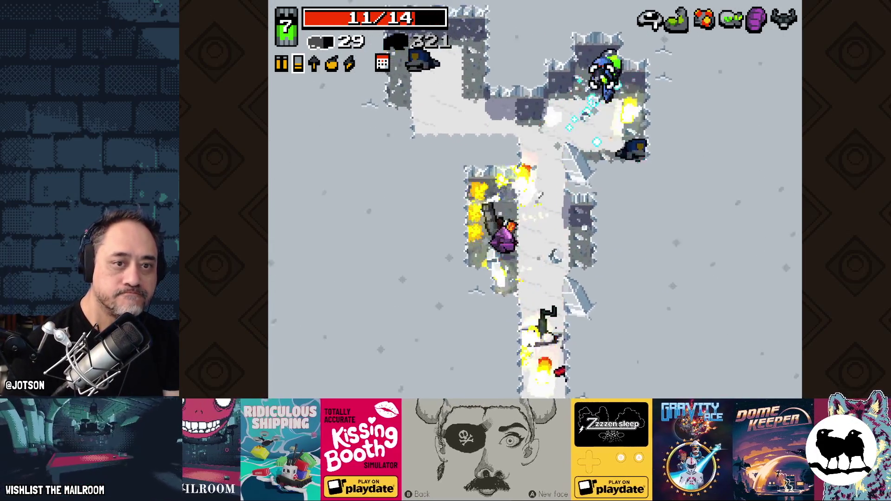
{"action": "left_click", "coordinate": [569, 90]}
{"action": "key", "text": "w"}
{"action": "left_click", "coordinate": [575, 116]}
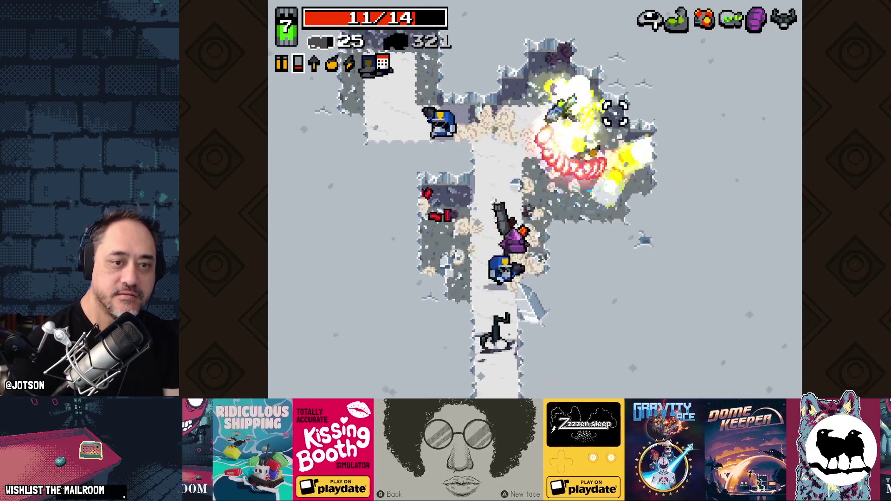
{"action": "left_click", "coordinate": [542, 78]}
{"action": "key", "text": "w"}
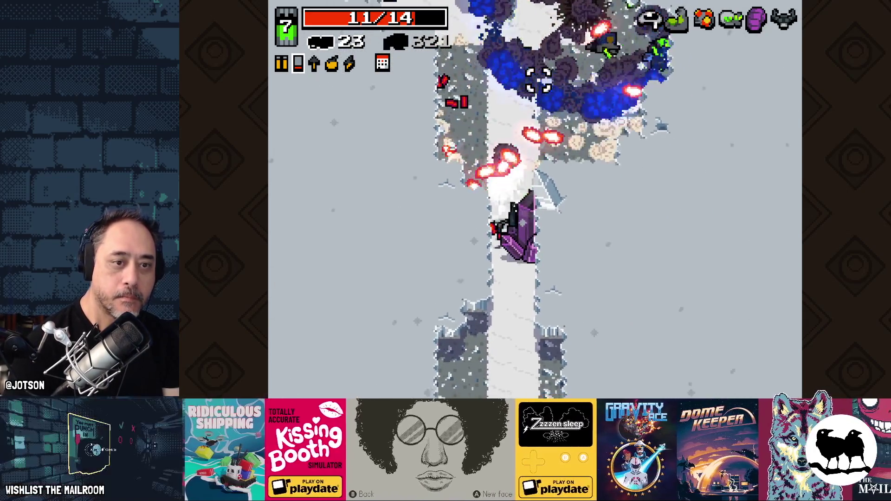
{"action": "key", "text": "w"}
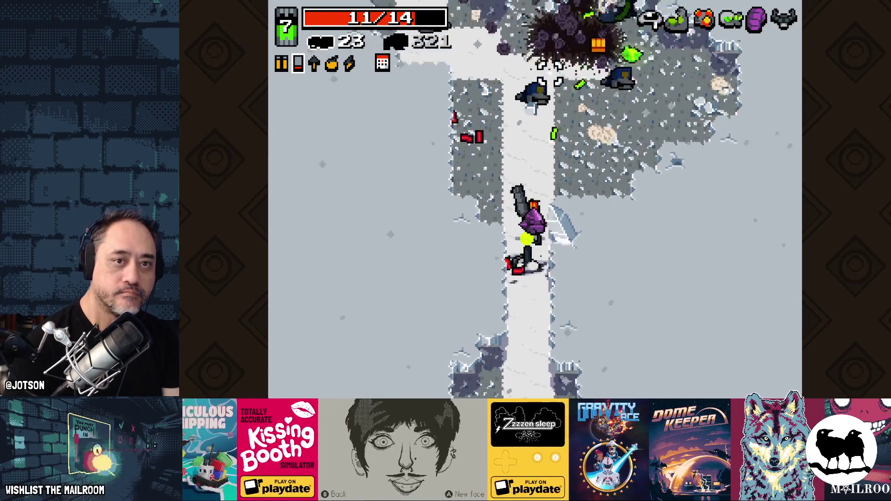
{"action": "left_click", "coordinate": [441, 95]}
Step: Fight the enemies in the open area below, dodging while firing bursts
{"action": "key", "text": "s"}
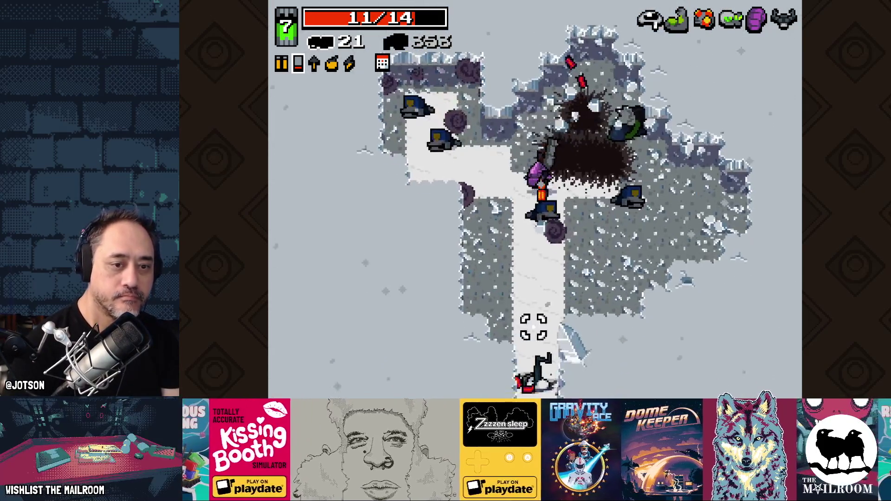
{"action": "key", "text": "s"}
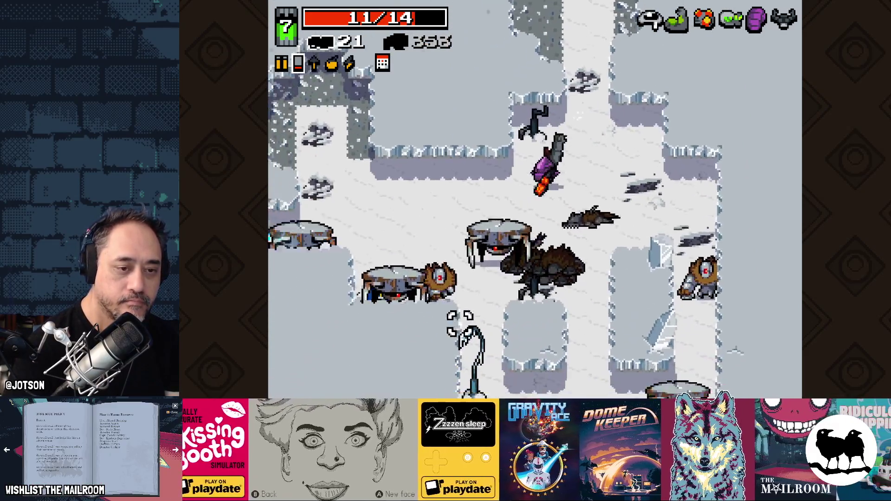
{"action": "left_click", "coordinate": [460, 323]}
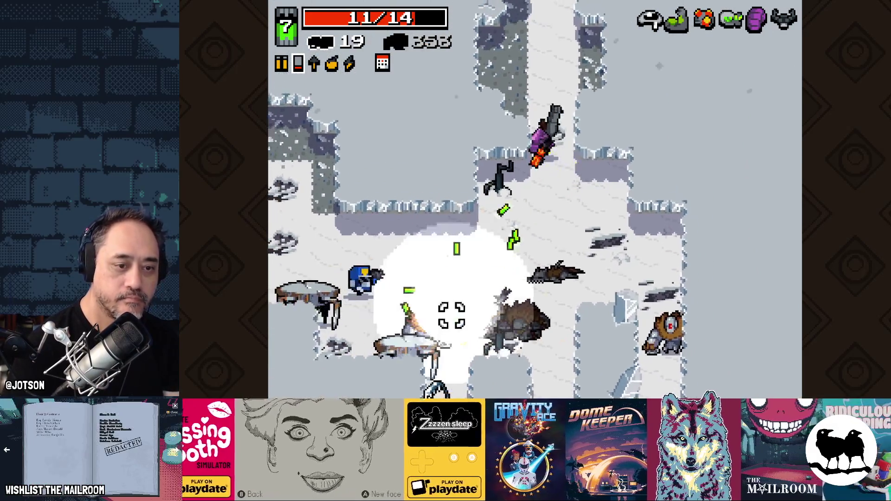
{"action": "key", "text": "w"}
{"action": "left_click", "coordinate": [413, 274]}
{"action": "key", "text": "d"}
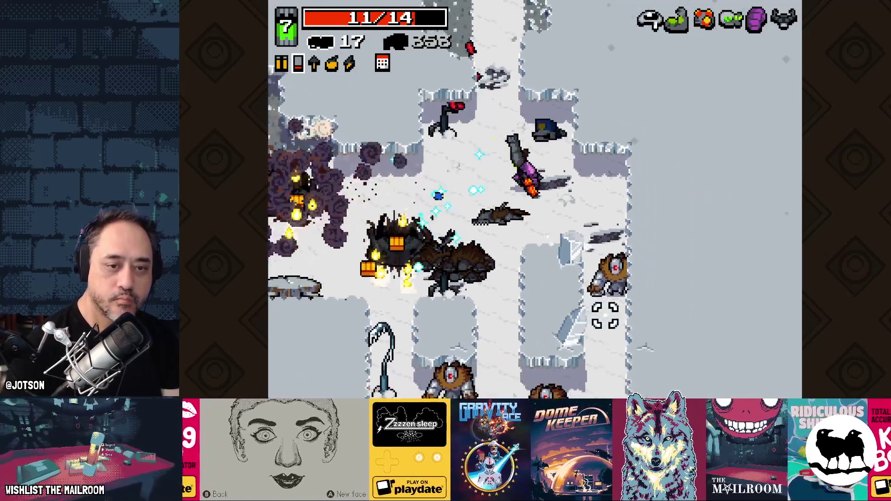
{"action": "left_click", "coordinate": [594, 302]}
{"action": "key", "text": "s"}
{"action": "left_click", "coordinate": [487, 312]}
{"action": "key", "text": "w"}
{"action": "left_click", "coordinate": [504, 320]}
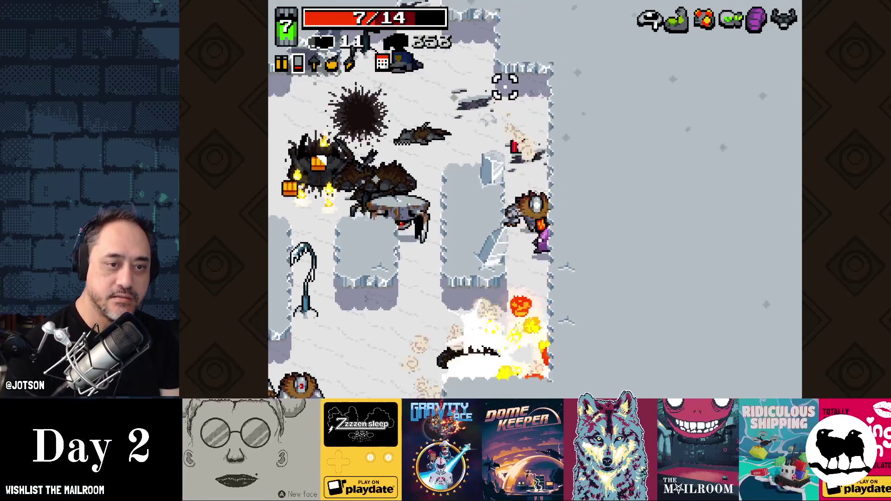
{"action": "key", "text": "s"}
{"action": "left_click", "coordinate": [416, 277]}
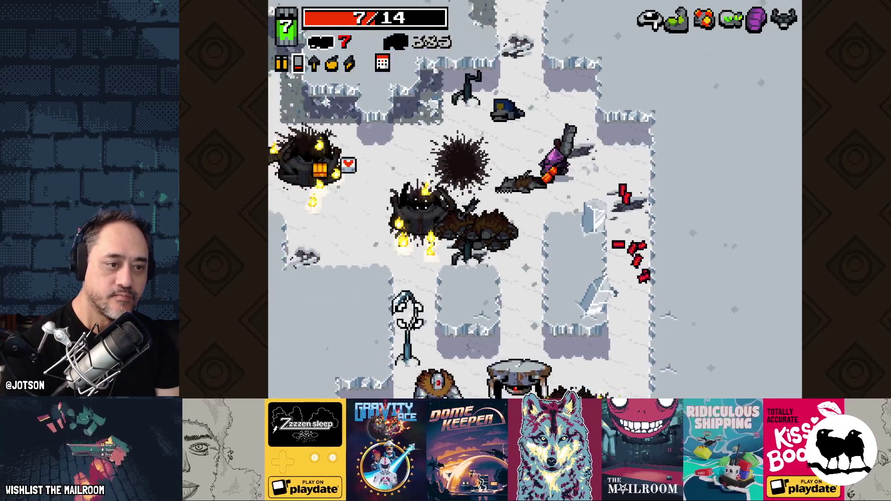
Step: Collect the health and shell pickups while shooting the advancing enemies
{"action": "key", "text": "a"}
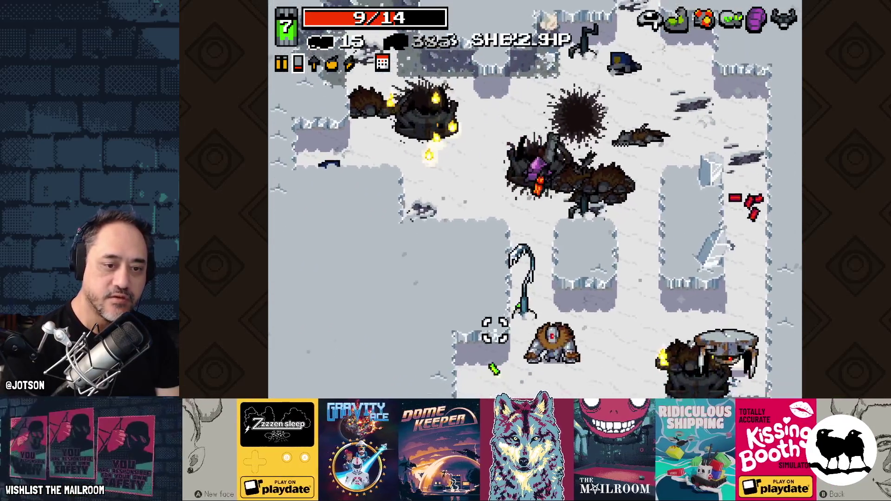
{"action": "key", "text": "s"}
{"action": "left_click", "coordinate": [555, 313]}
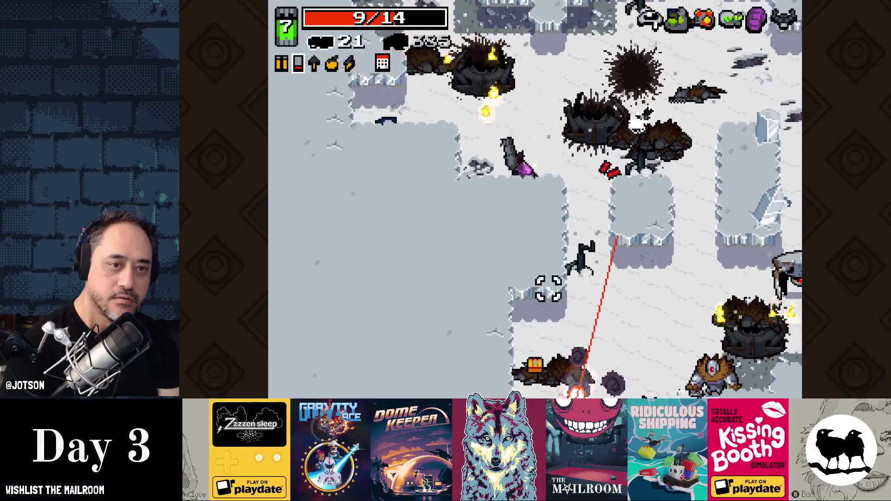
{"action": "left_click", "coordinate": [550, 274]}
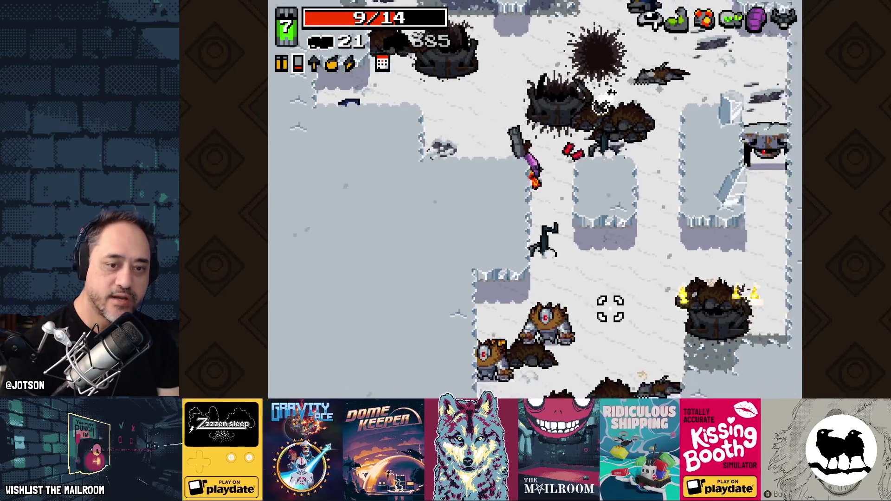
{"action": "key", "text": "s"}
{"action": "left_click", "coordinate": [610, 308]}
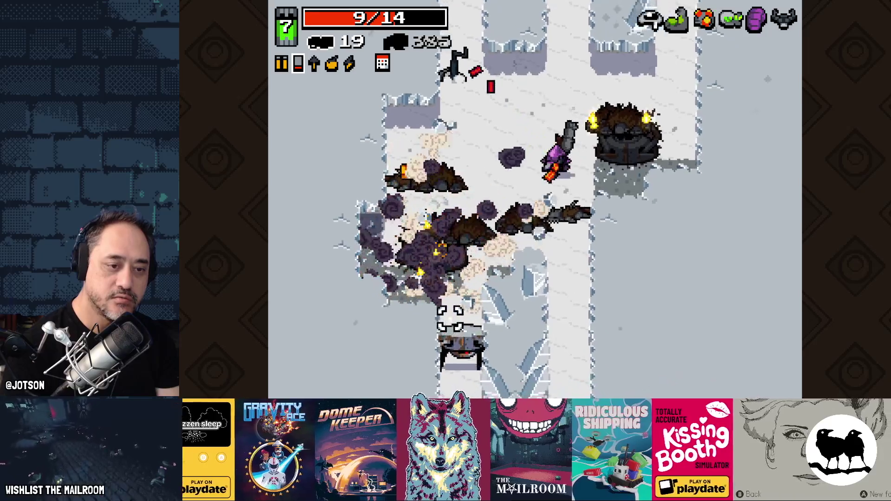
{"action": "key", "text": "s"}
{"action": "left_click", "coordinate": [597, 288]}
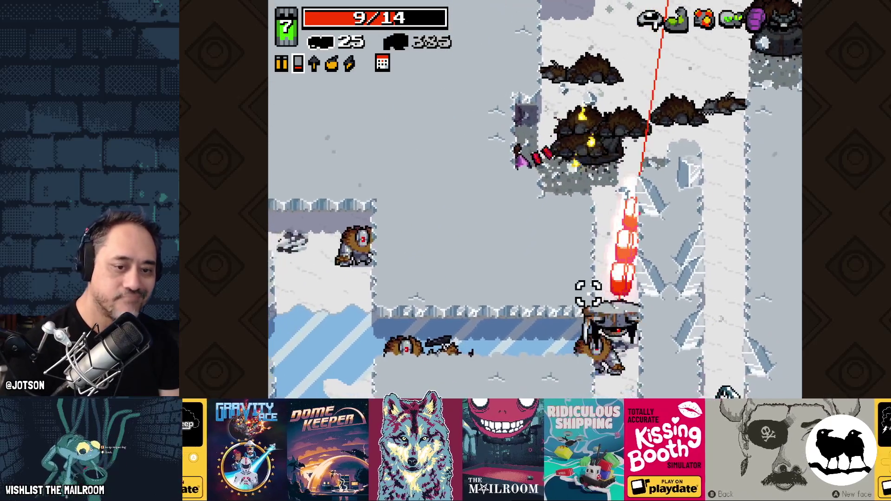
{"action": "key", "text": "s"}
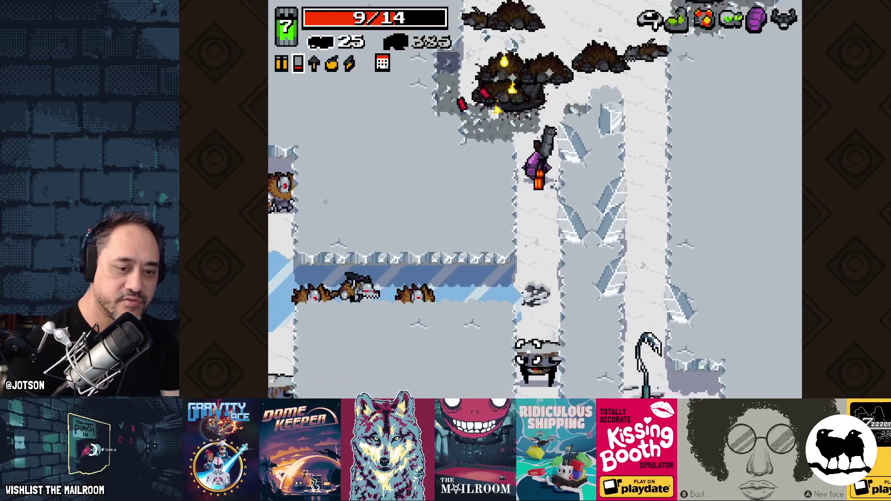
{"action": "left_click", "coordinate": [552, 328]}
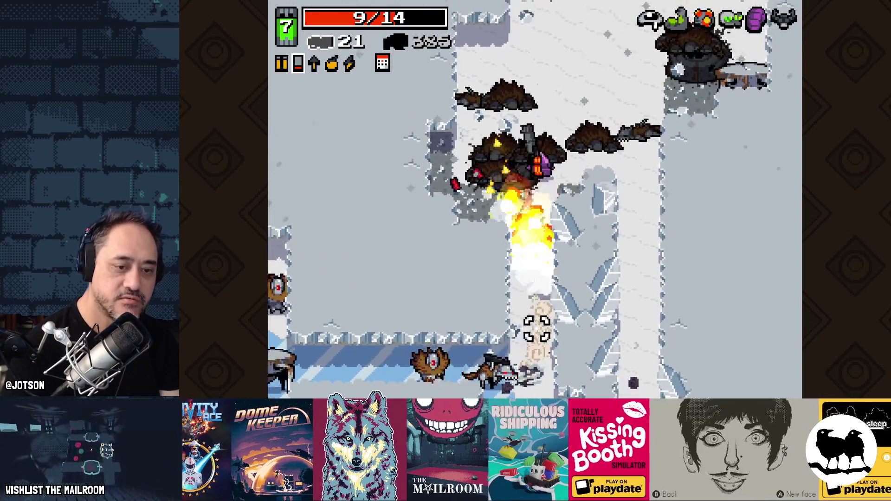
{"action": "key", "text": "s"}
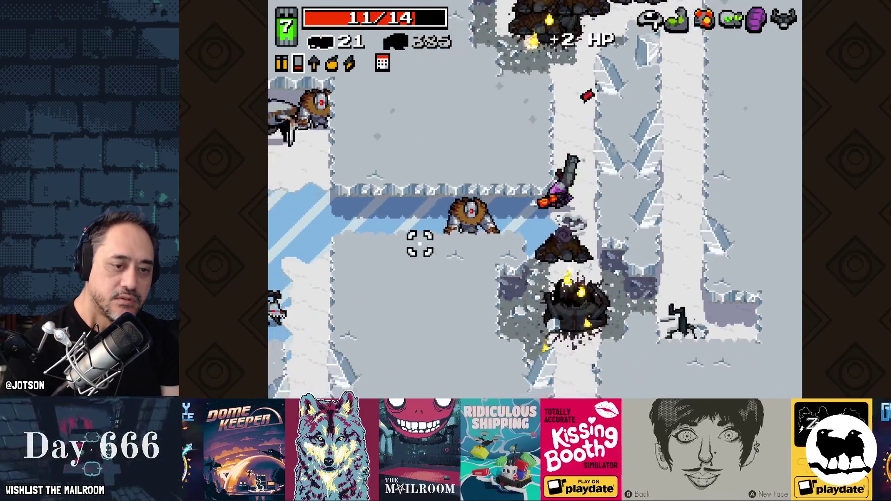
{"action": "left_click", "coordinate": [421, 214]}
Step: Grab the Auto Crossbow, then move left through the level firing at enemies
{"action": "key", "text": "w"}
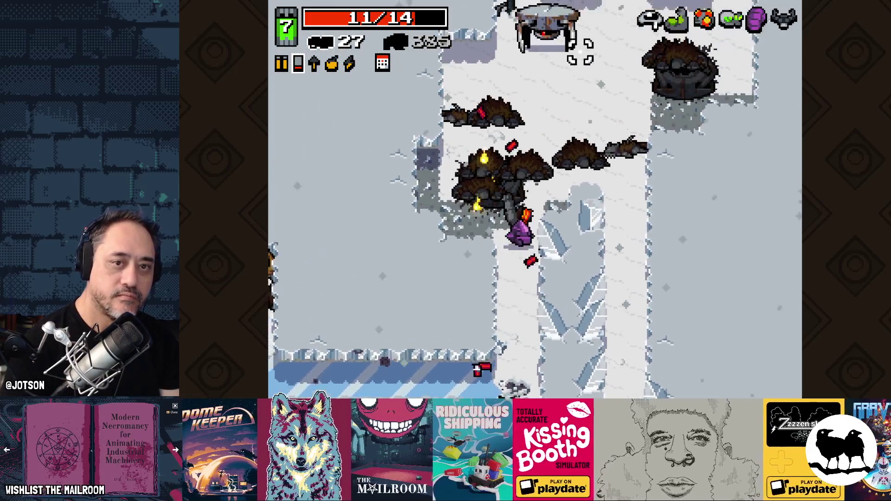
{"action": "key", "text": "w"}
{"action": "left_click", "coordinate": [537, 90]}
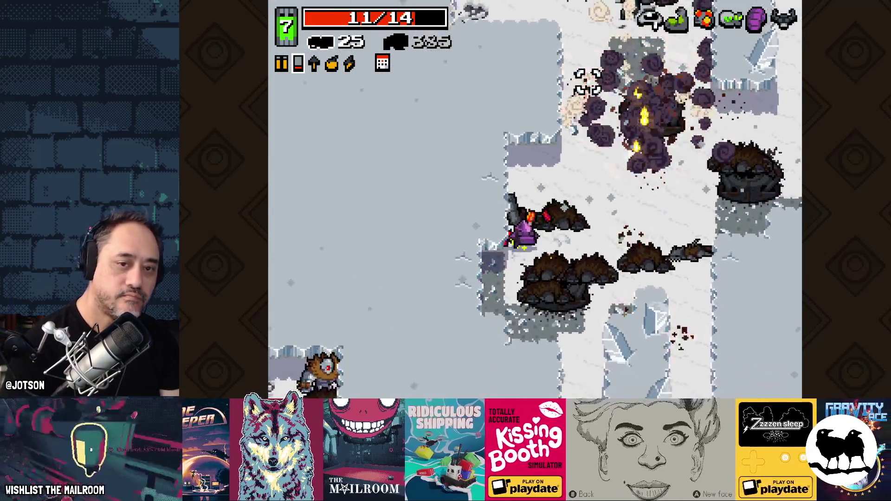
{"action": "key", "text": "w"}
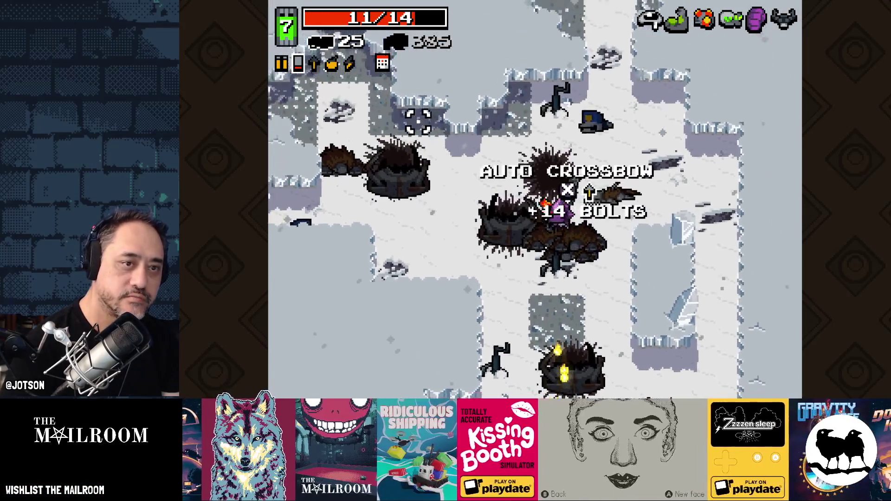
{"action": "key", "text": "s"}
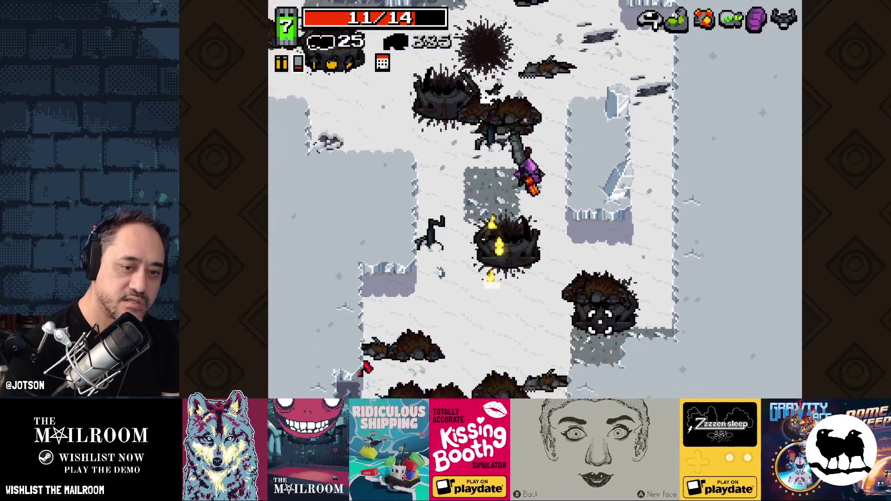
{"action": "key", "text": "s"}
{"action": "key", "text": "d"}
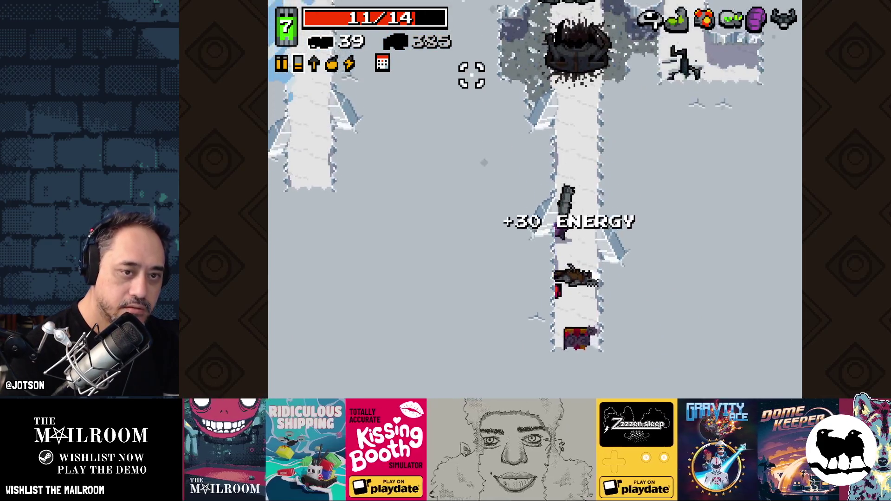
{"action": "key", "text": "w"}
{"action": "key", "text": "a"}
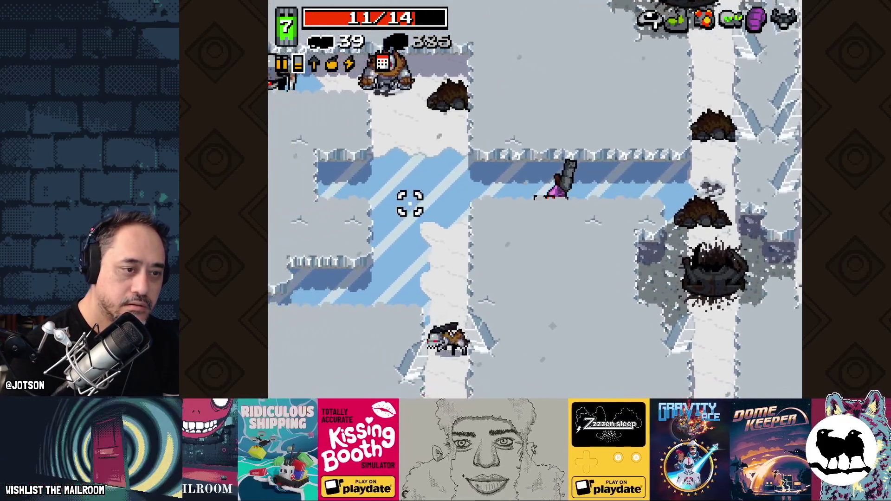
{"action": "left_click", "coordinate": [414, 139]}
{"action": "key", "text": "a"}
{"action": "left_click", "coordinate": [414, 172]}
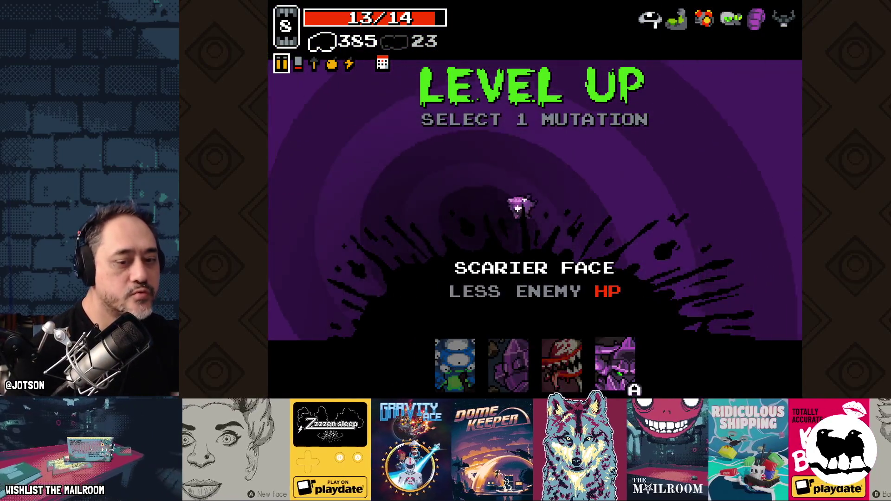
Step: Confirm Scarier Face as the level 8 mutation
{"action": "key", "text": "Return"}
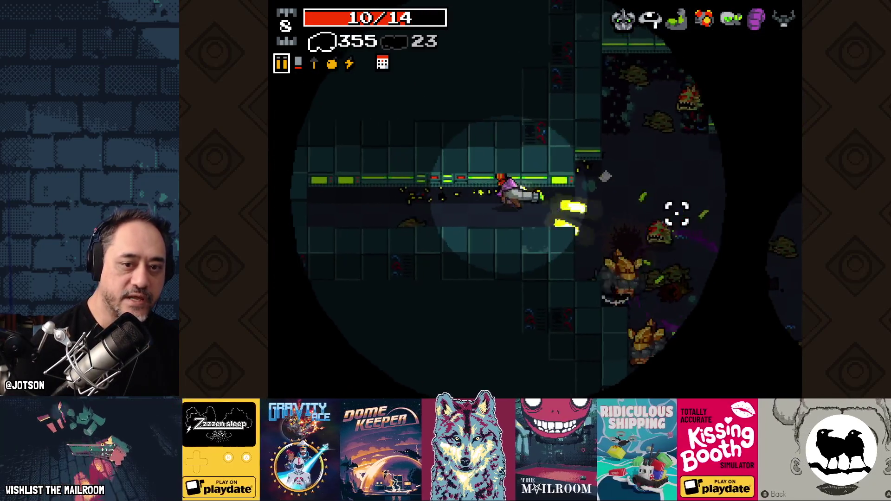
Step: Fight through the dark lab corridors, collecting ammo and clearing enemy groups
{"action": "left_click_drag", "start_coordinate": [670, 218], "coordinate": [659, 214]}
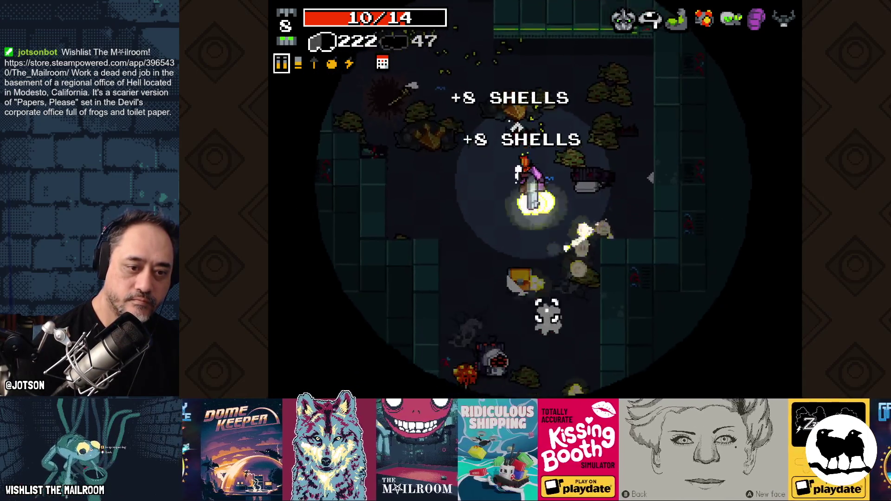
{"action": "mouse_move", "coordinate": [510, 325]}
{"action": "left_mouse_down"}
{"action": "mouse_move", "coordinate": [513, 314]}
{"action": "mouse_move", "coordinate": [555, 314]}
{"action": "mouse_move", "coordinate": [503, 328]}
{"action": "mouse_move", "coordinate": [509, 312]}
{"action": "left_mouse_up"}
{"action": "key", "text": "w"}
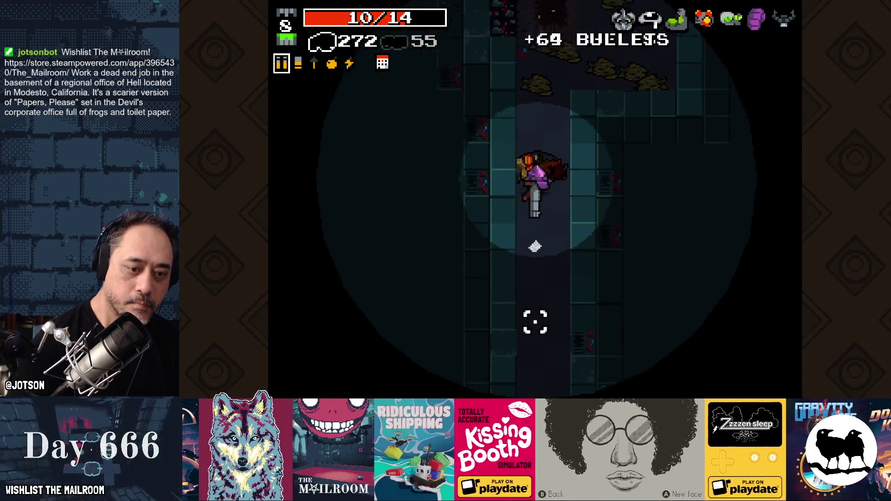
{"action": "key", "text": "s"}
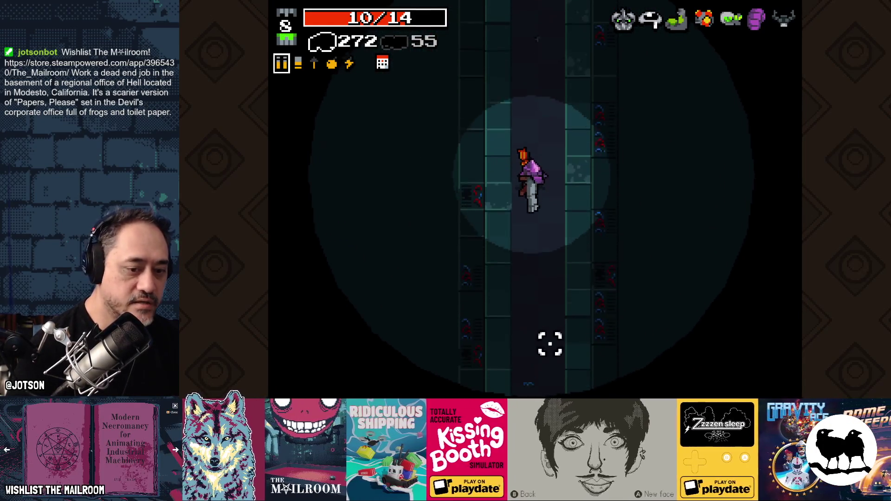
{"action": "mouse_move", "coordinate": [533, 344]}
{"action": "left_mouse_down"}
{"action": "mouse_move", "coordinate": [527, 322]}
{"action": "mouse_move", "coordinate": [555, 342]}
{"action": "left_mouse_up"}
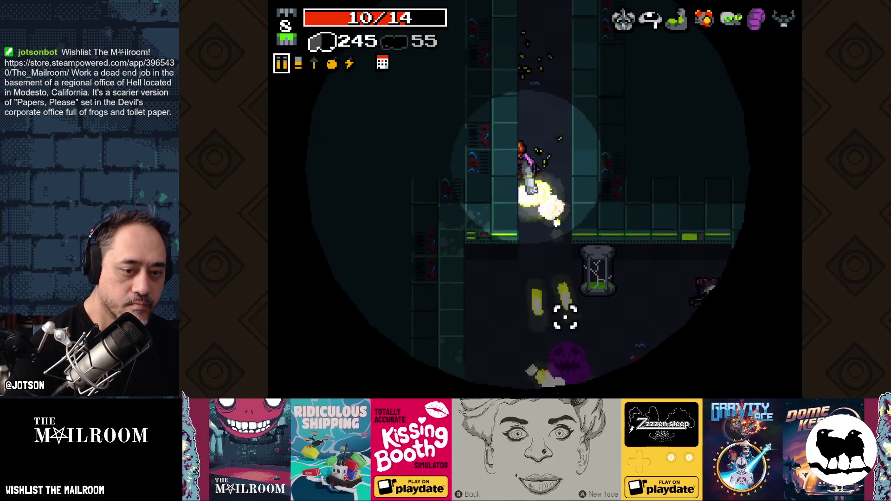
{"action": "key", "text": "s"}
{"action": "mouse_move", "coordinate": [576, 305]}
{"action": "left_mouse_down"}
{"action": "mouse_move", "coordinate": [658, 208]}
{"action": "mouse_move", "coordinate": [605, 294]}
{"action": "left_mouse_up"}
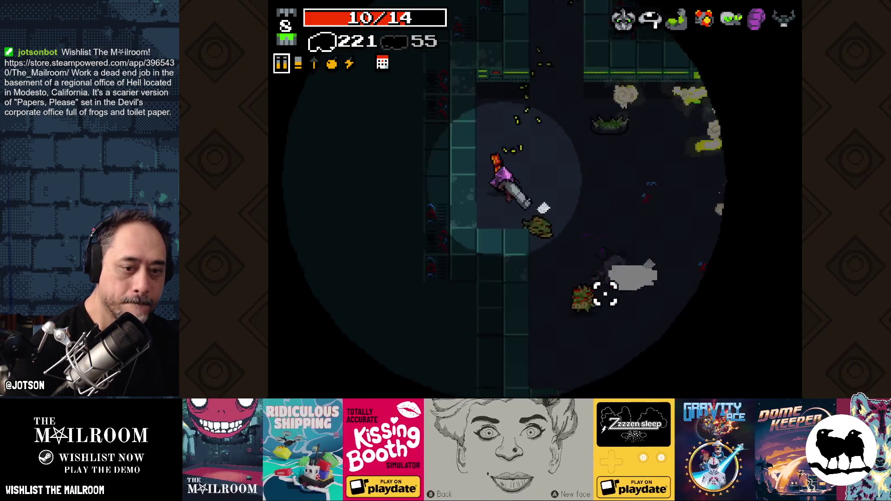
{"action": "key", "text": "s"}
{"action": "left_click_drag", "start_coordinate": [653, 238], "coordinate": [630, 271]}
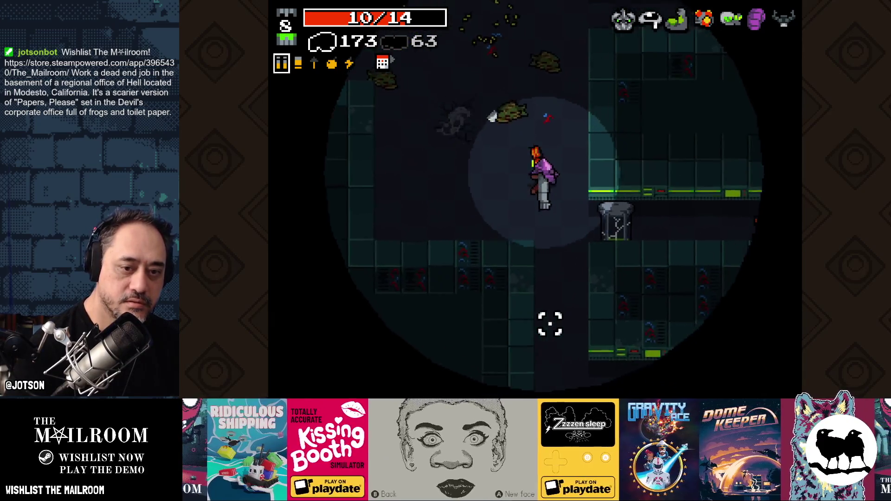
{"action": "mouse_move", "coordinate": [666, 148]}
{"action": "left_mouse_down"}
{"action": "mouse_move", "coordinate": [662, 203]}
{"action": "mouse_move", "coordinate": [682, 193]}
{"action": "mouse_move", "coordinate": [668, 185]}
{"action": "mouse_move", "coordinate": [418, 239]}
{"action": "mouse_move", "coordinate": [400, 215]}
{"action": "mouse_move", "coordinate": [664, 167]}
{"action": "mouse_move", "coordinate": [654, 140]}
{"action": "mouse_move", "coordinate": [419, 195]}
{"action": "left_mouse_up"}
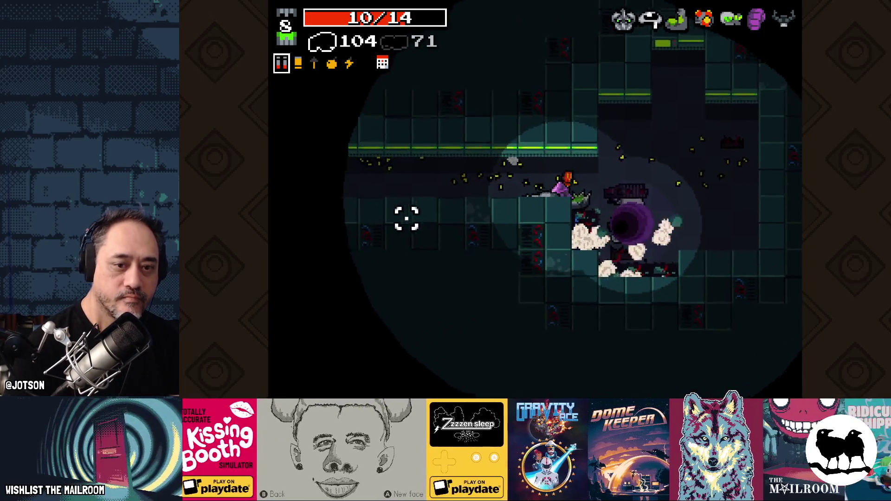
Step: Reach the weapon drop and swap the Triple Machinegun for the Plasma Rifle
{"action": "key", "text": "a"}
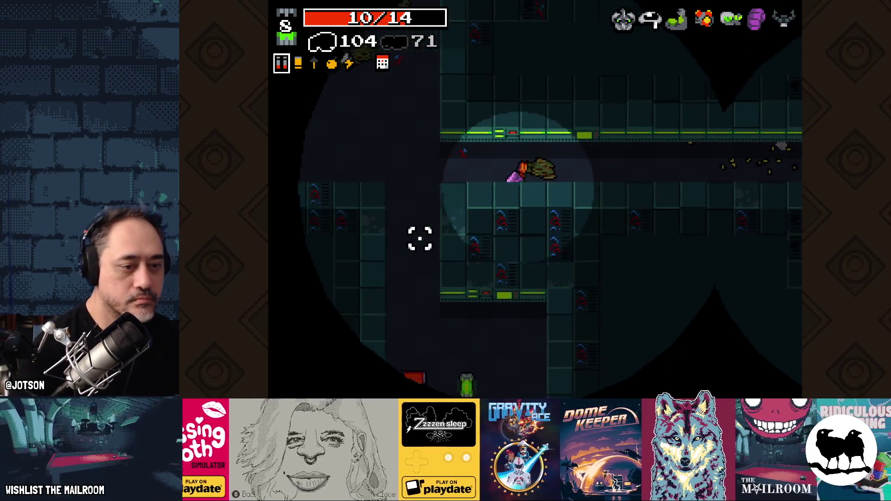
{"action": "key", "text": "s"}
{"action": "mouse_move", "coordinate": [421, 241]}
{"action": "left_mouse_down"}
{"action": "mouse_move", "coordinate": [543, 338]}
{"action": "mouse_move", "coordinate": [539, 330]}
{"action": "left_mouse_up"}
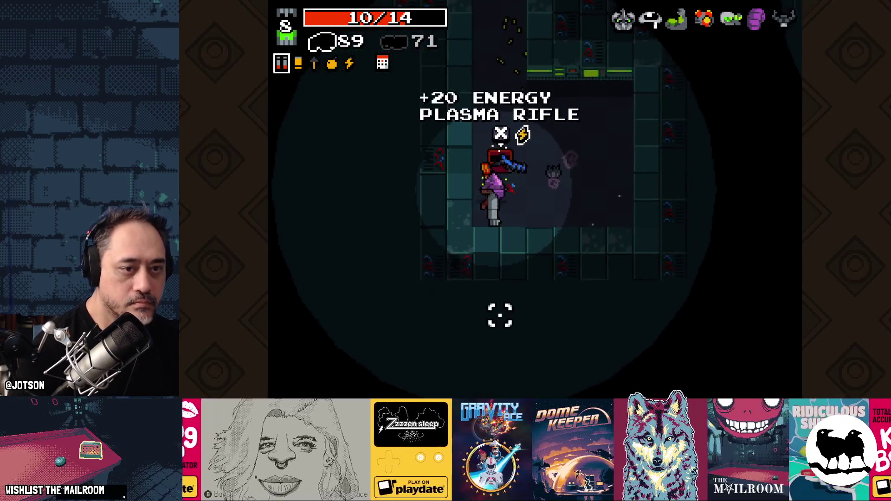
{"action": "key", "text": "w"}
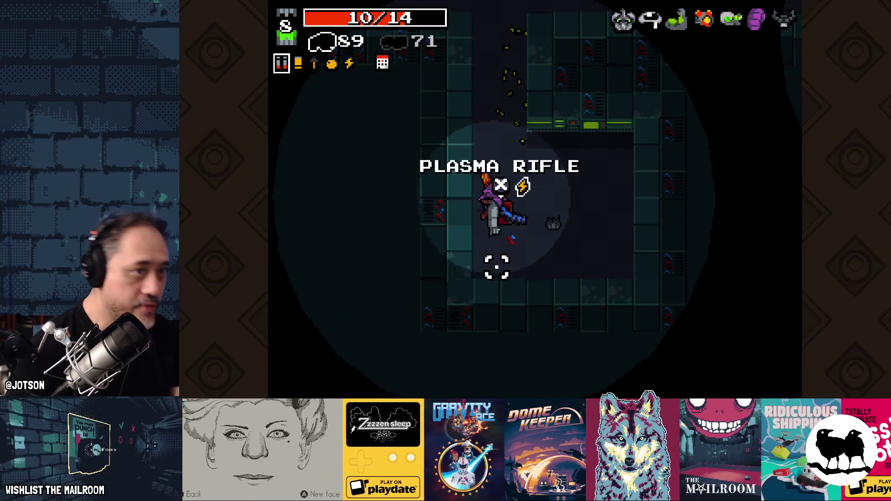
{"action": "left_click", "coordinate": [497, 257]}
{"action": "key", "text": "e"}
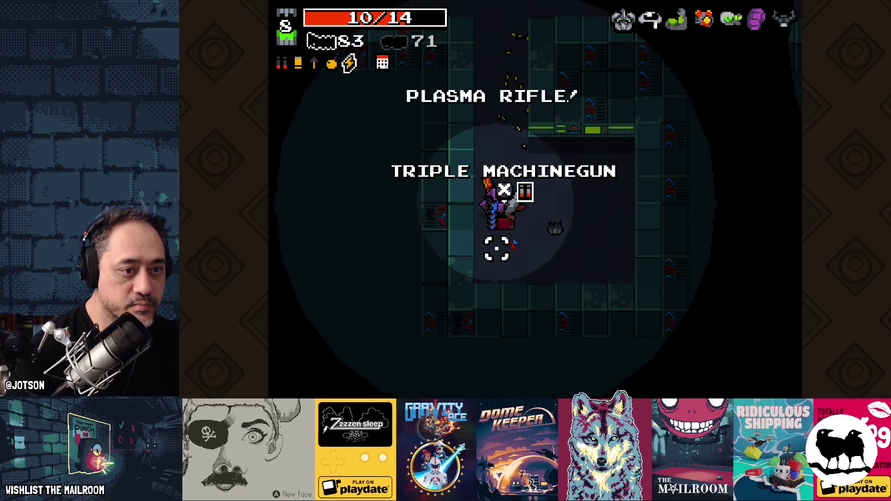
Step: Walk right to the portal and enter stage 7-1
{"action": "key", "text": "w"}
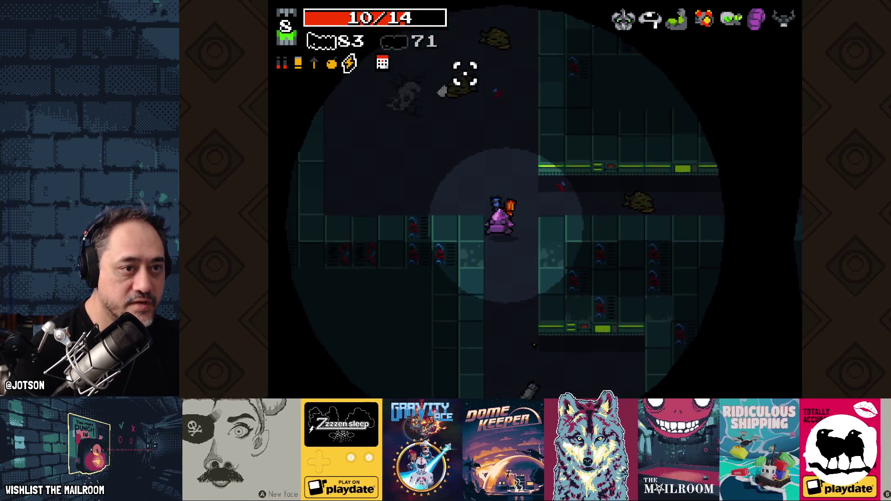
{"action": "key", "text": "d"}
{"action": "key", "text": "space"}
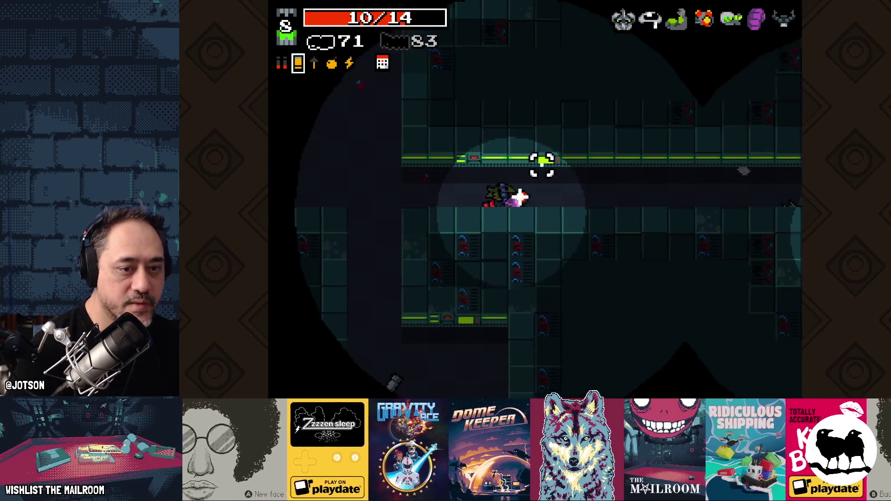
{"action": "key", "text": "space"}
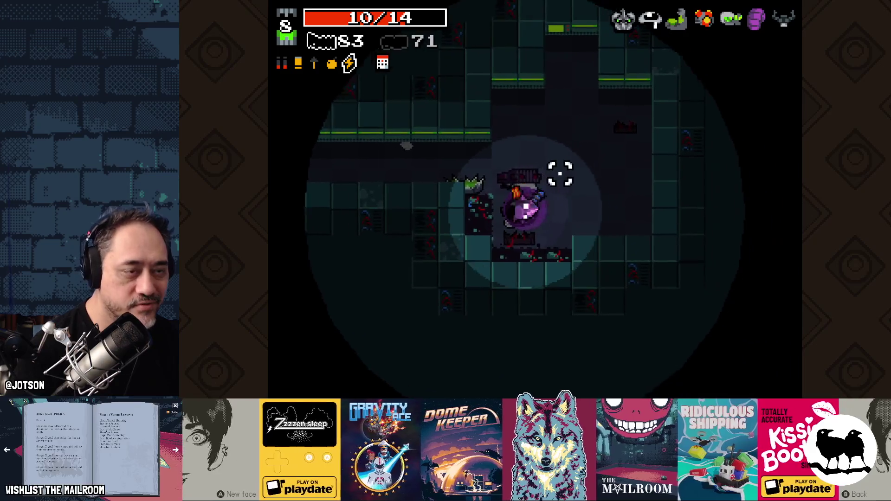
{"action": "key", "text": "space"}
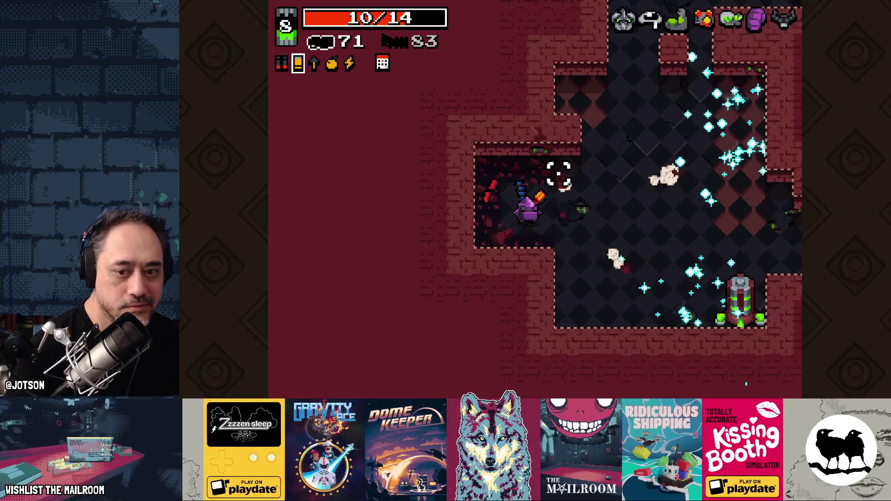
Step: Fight the enemies in the new level, moving around and firing at them
{"action": "left_click", "coordinate": [659, 167]}
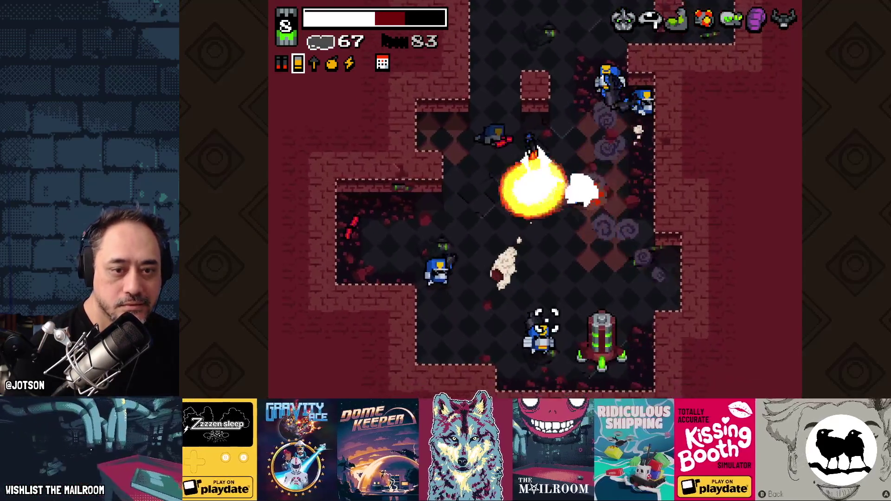
{"action": "left_click", "coordinate": [466, 314]}
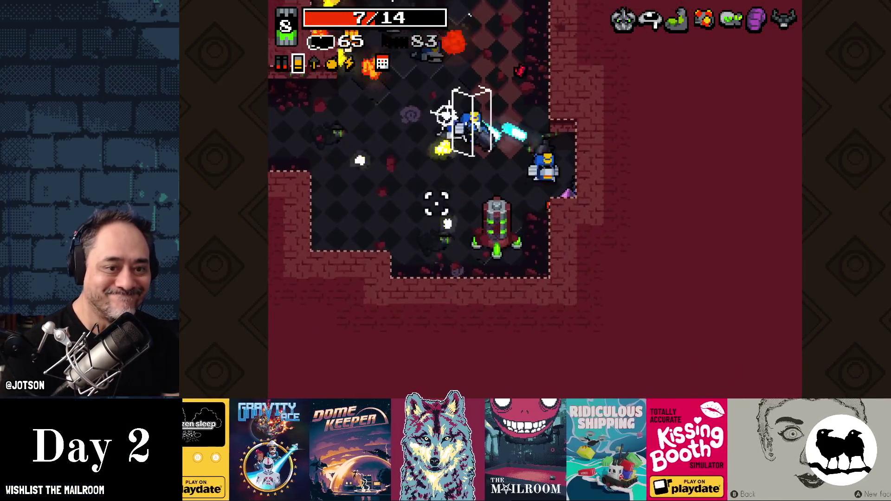
{"action": "key", "text": "s"}
{"action": "key", "text": "a"}
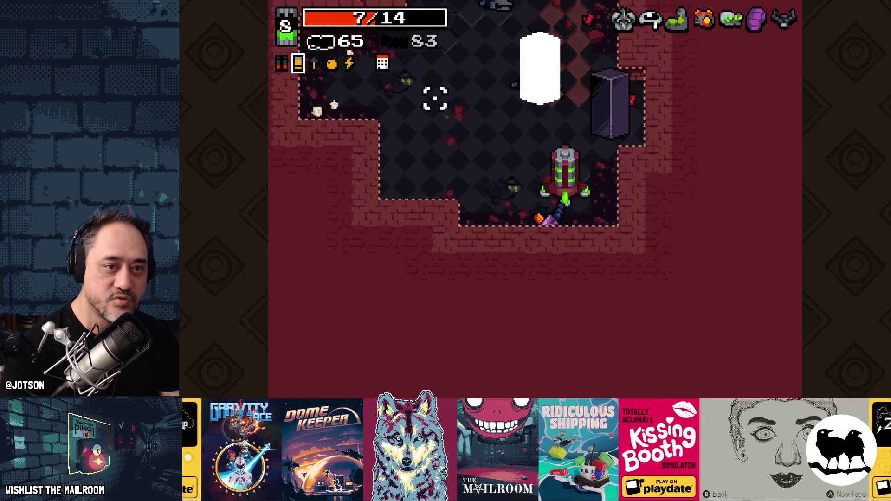
{"action": "left_click", "coordinate": [636, 134]}
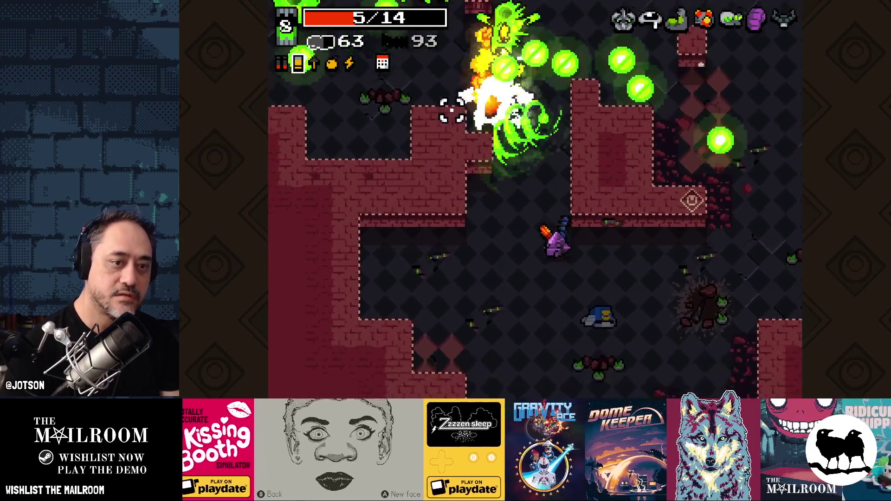
{"action": "left_click", "coordinate": [491, 60]}
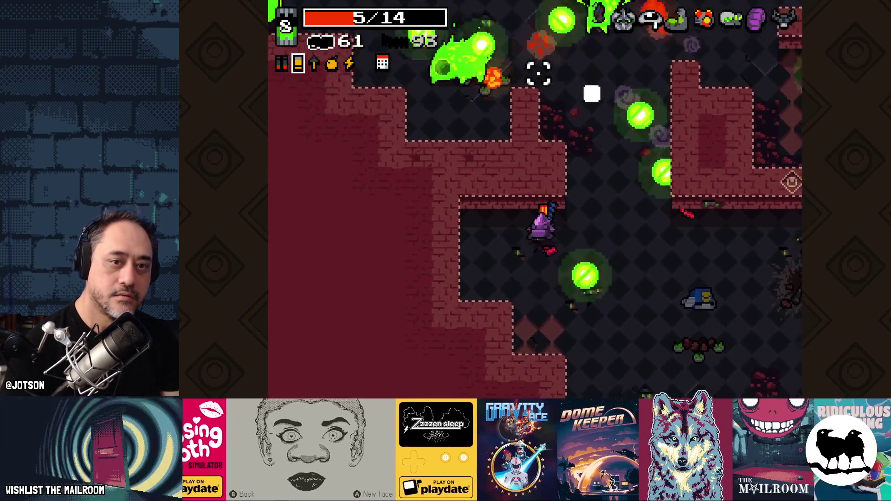
{"action": "left_click", "coordinate": [487, 84]}
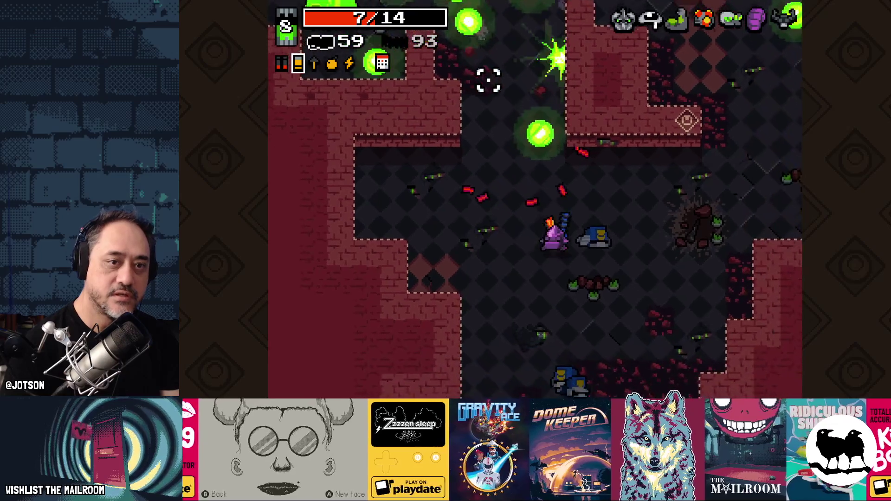
{"action": "key", "text": "w"}
{"action": "key", "text": "d"}
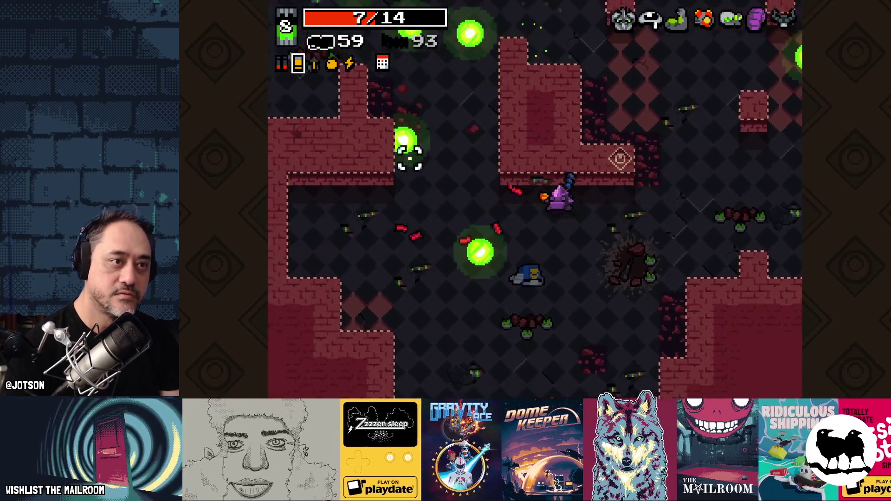
{"action": "key", "text": "a"}
{"action": "left_click", "coordinate": [418, 88]}
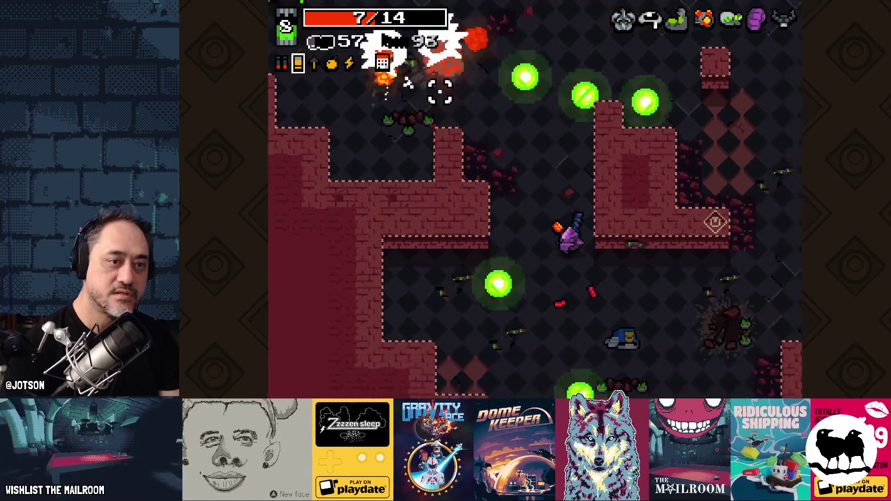
{"action": "key", "text": "a"}
{"action": "left_click", "coordinate": [425, 102]}
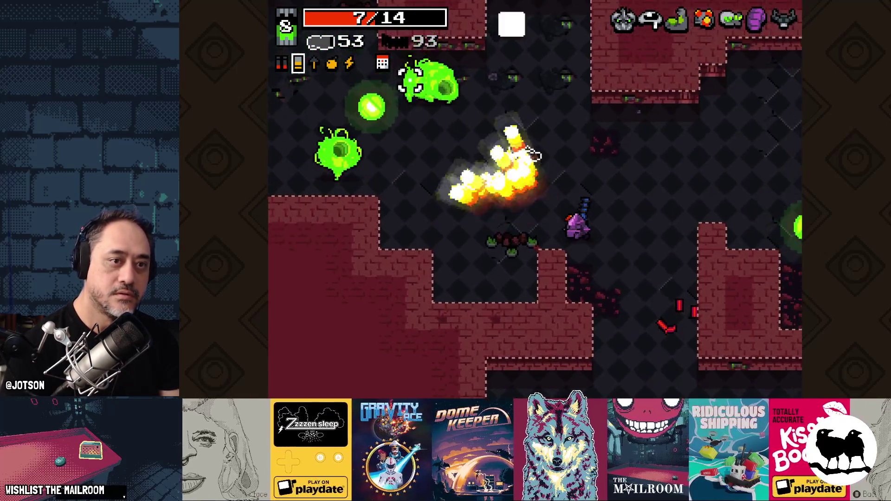
{"action": "key", "text": "d"}
{"action": "left_click", "coordinate": [410, 79]}
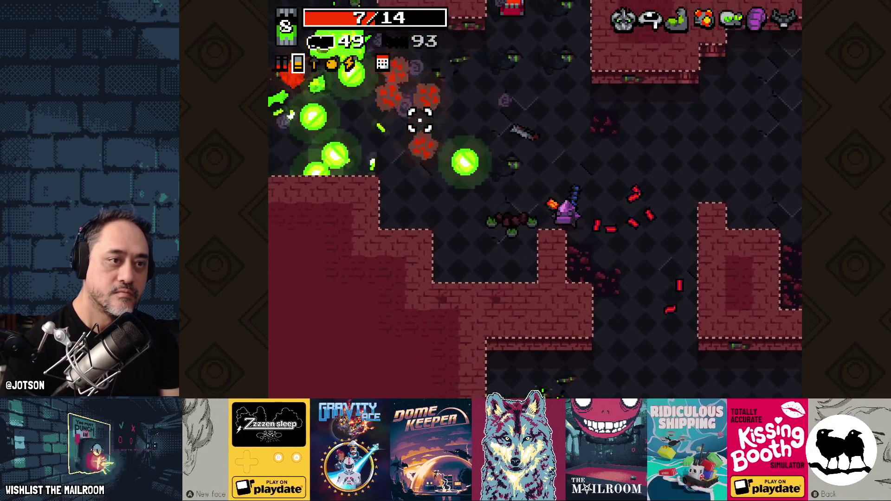
Step: Pick up the dropped Heavy Slugger and fire it at enemies to the left
{"action": "key", "text": "w"}
{"action": "key", "text": "a"}
{"action": "key", "text": "e"}
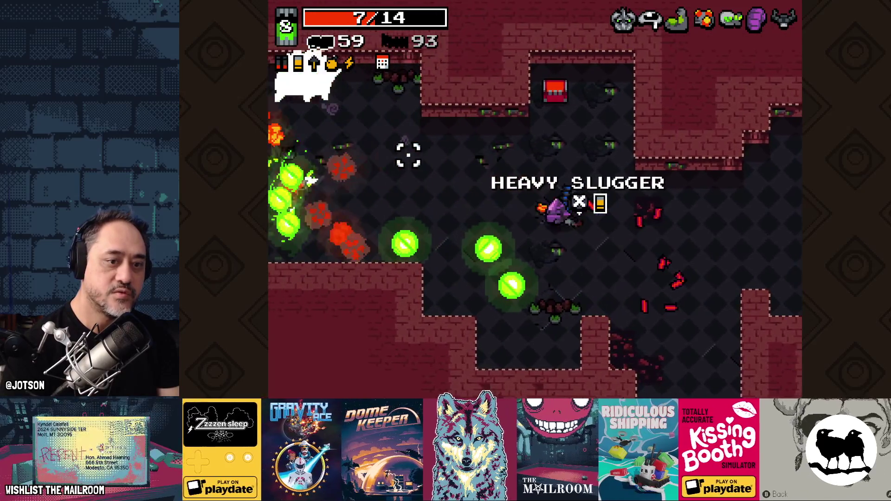
{"action": "key", "text": "w"}
{"action": "left_click", "coordinate": [407, 155]}
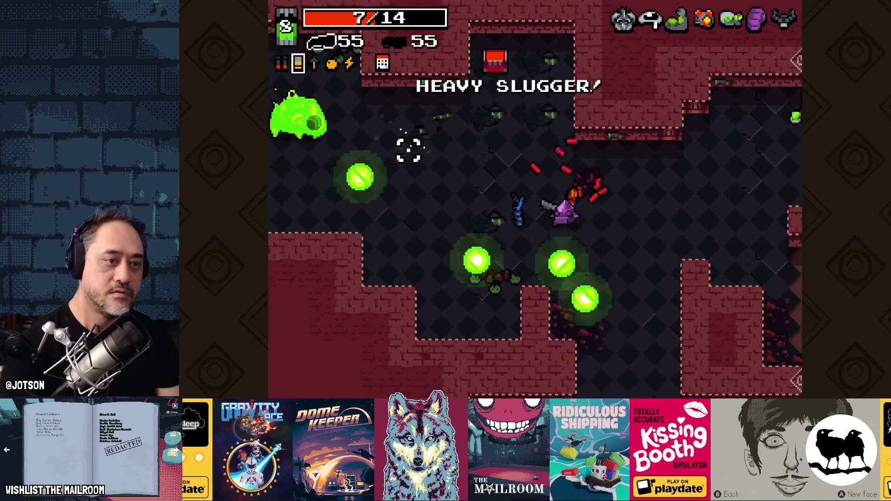
{"action": "key", "text": "w"}
{"action": "key", "text": "a"}
{"action": "left_click", "coordinate": [408, 171]}
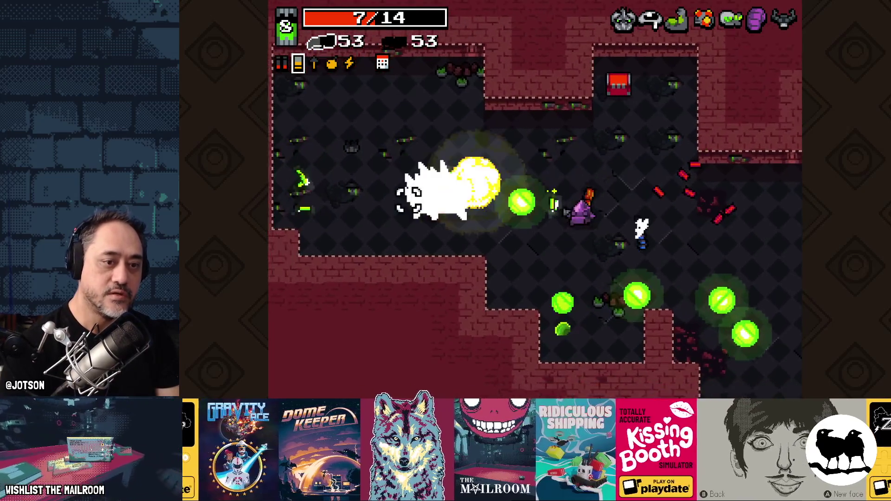
Step: Walk over the SMG and bullet pickups and move through the room
{"action": "key", "text": "a"}
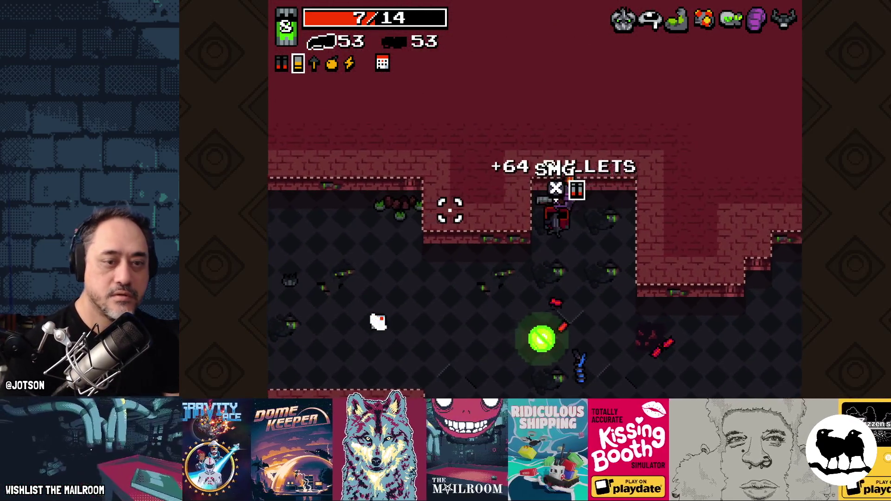
{"action": "key", "text": "s"}
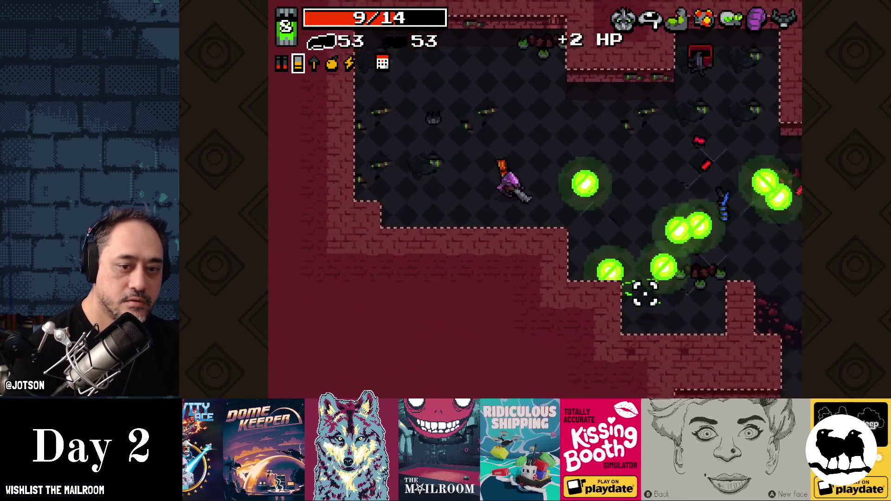
{"action": "key", "text": "a"}
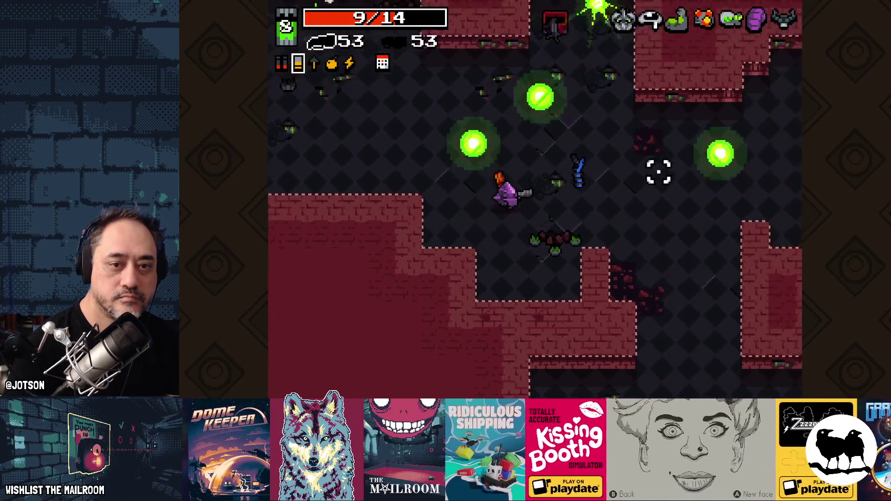
{"action": "key", "text": "d"}
{"action": "key", "text": "w"}
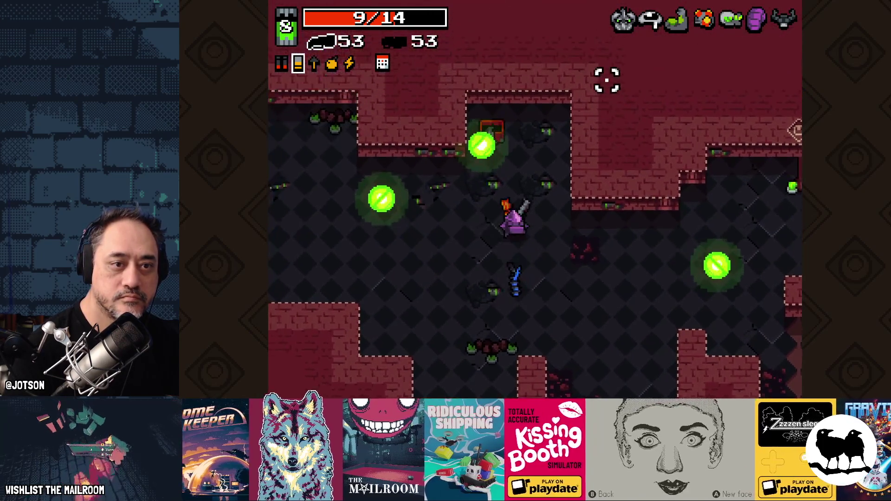
{"action": "key", "text": "d"}
{"action": "key", "text": "w"}
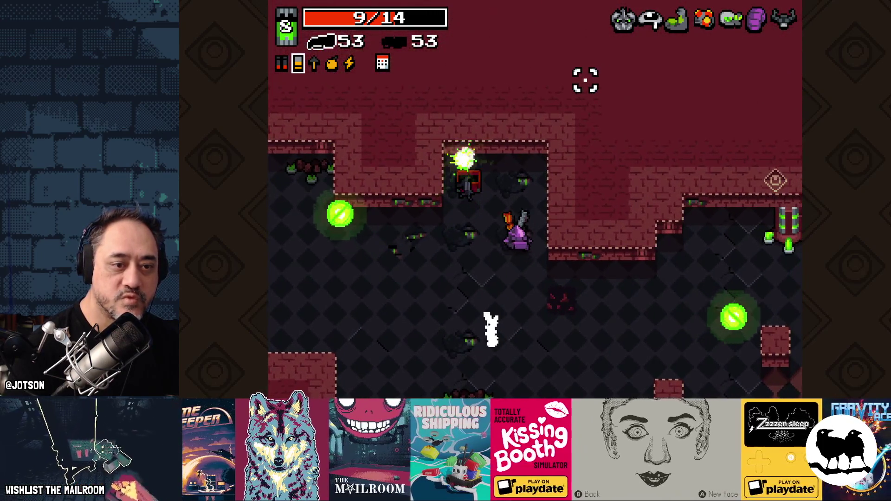
{"action": "key", "text": "d"}
{"action": "key", "text": "s"}
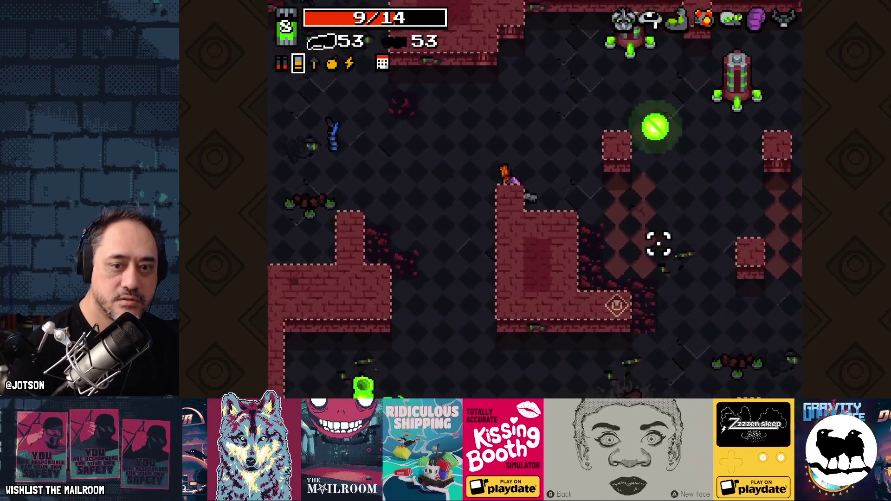
{"action": "key", "text": "a"}
{"action": "key", "text": "s"}
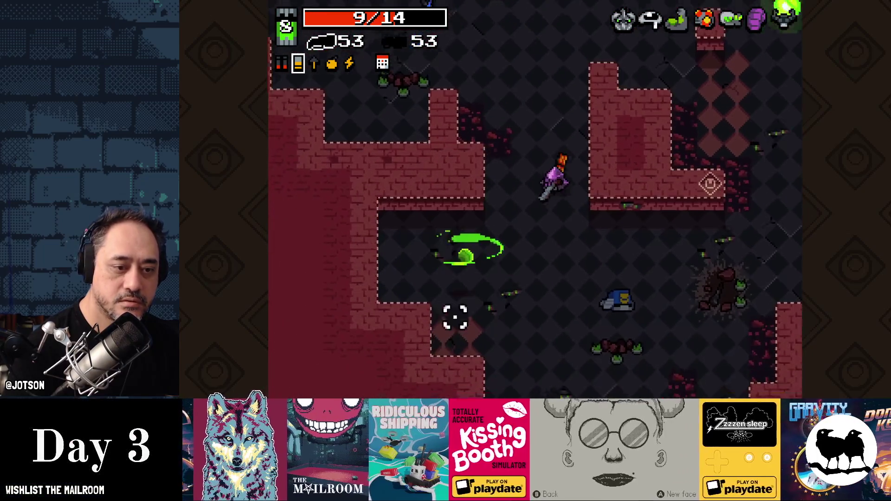
{"action": "left_click", "coordinate": [455, 318]}
{"action": "key", "text": "s"}
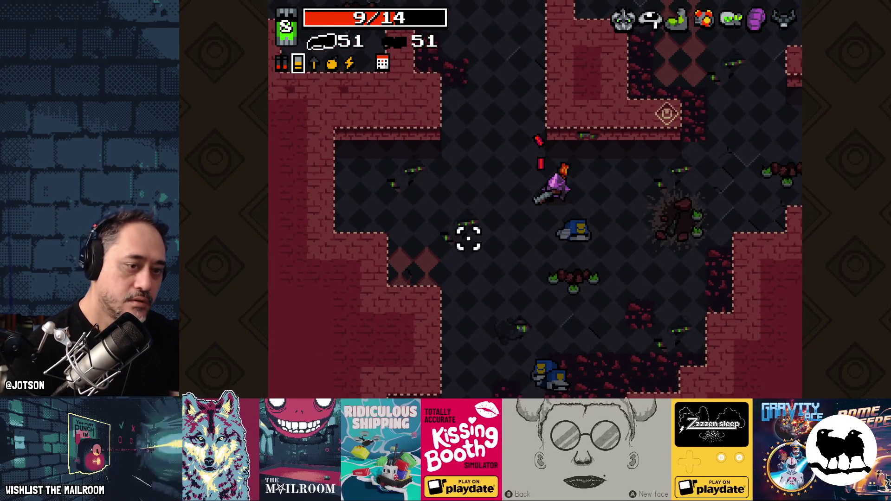
Step: Teleport left, shoot the slimes, and use crystal shield while grabbing health
{"action": "right_click", "coordinate": [469, 239]}
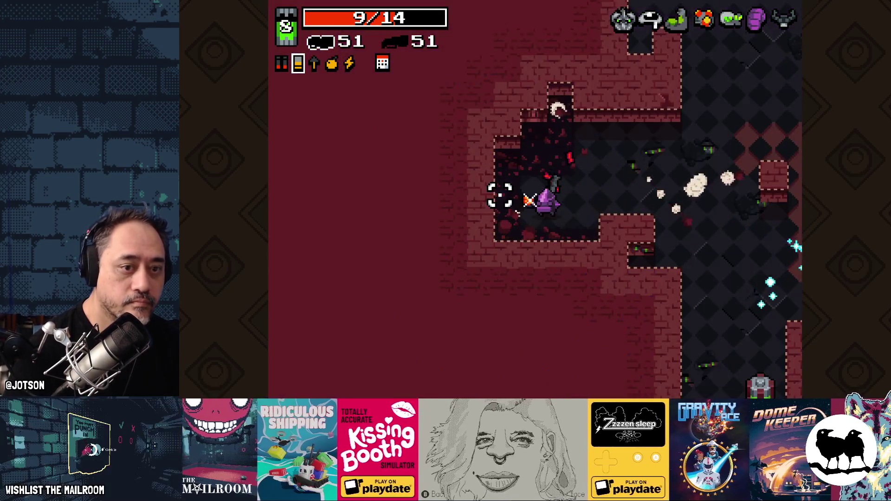
{"action": "left_click", "coordinate": [663, 195]}
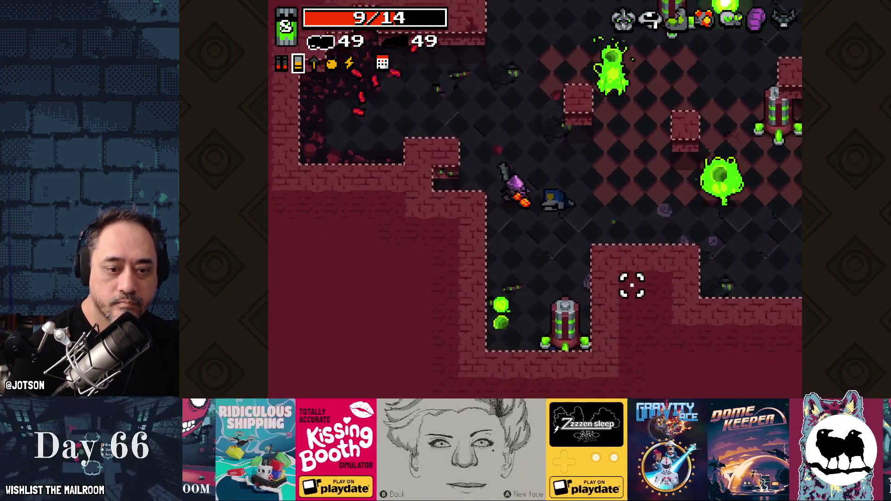
{"action": "left_click", "coordinate": [632, 281]}
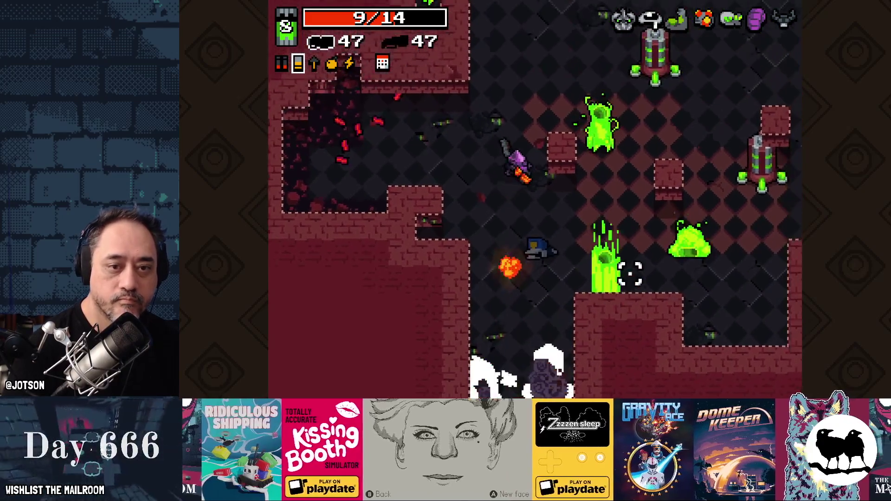
{"action": "left_click", "coordinate": [631, 276]}
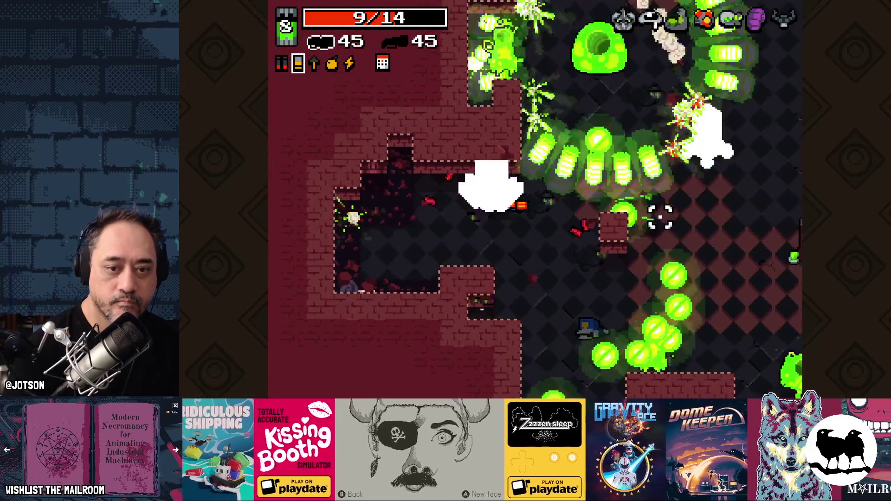
{"action": "left_click", "coordinate": [650, 204]}
{"action": "left_click", "coordinate": [654, 236]}
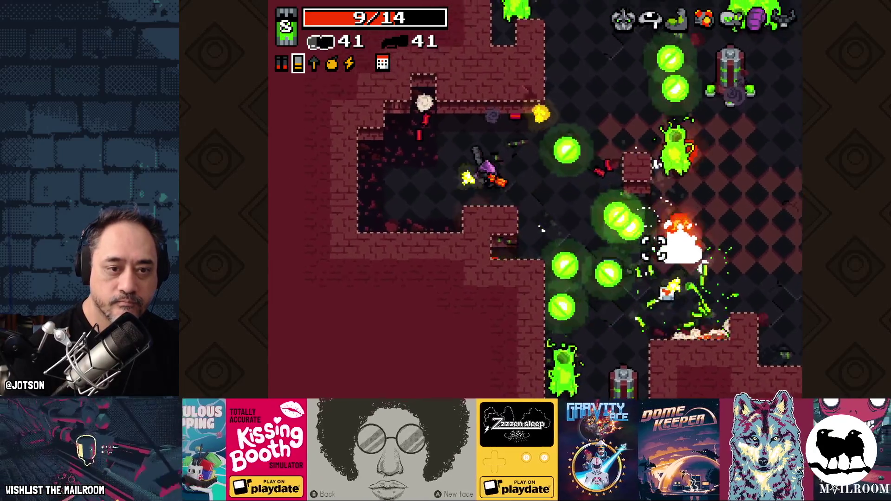
{"action": "left_click", "coordinate": [650, 255]}
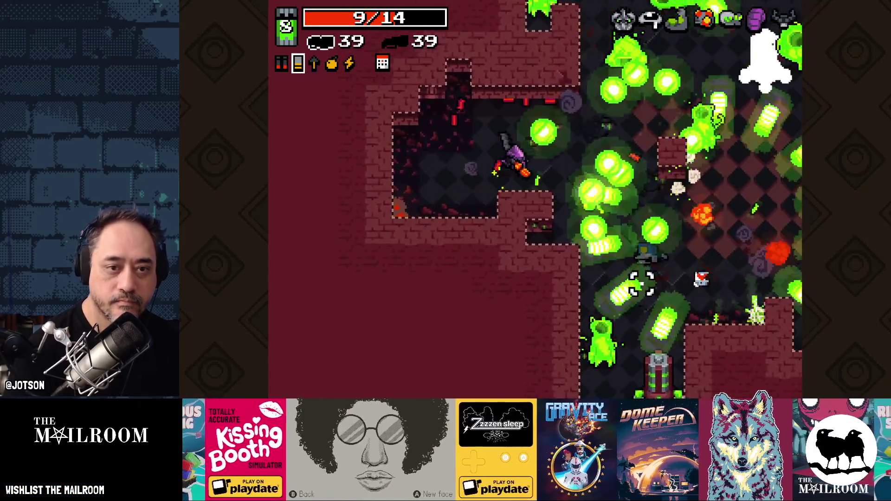
{"action": "right_click", "coordinate": [636, 266]}
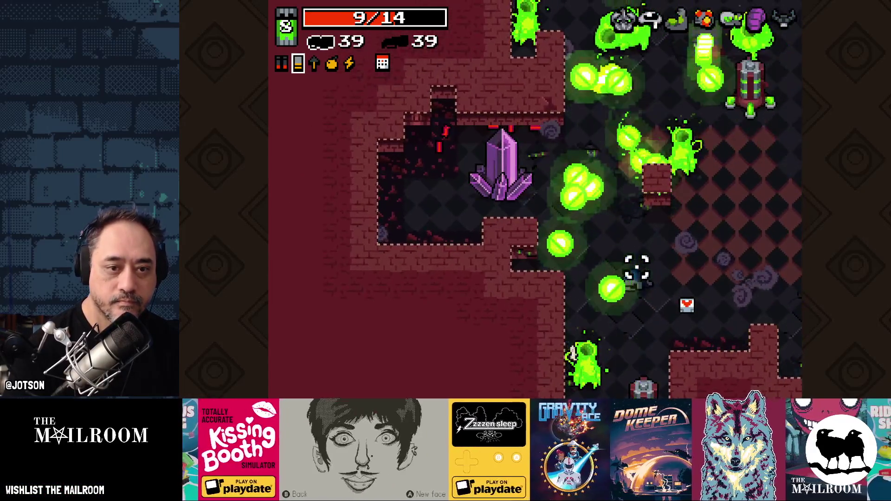
{"action": "key", "text": "s"}
{"action": "key", "text": "d"}
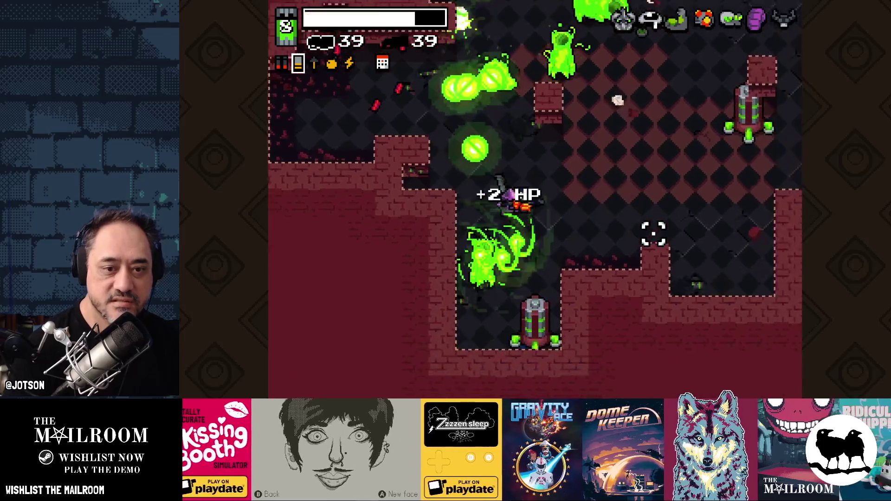
{"action": "left_click", "coordinate": [416, 203]}
{"action": "right_click", "coordinate": [423, 99]}
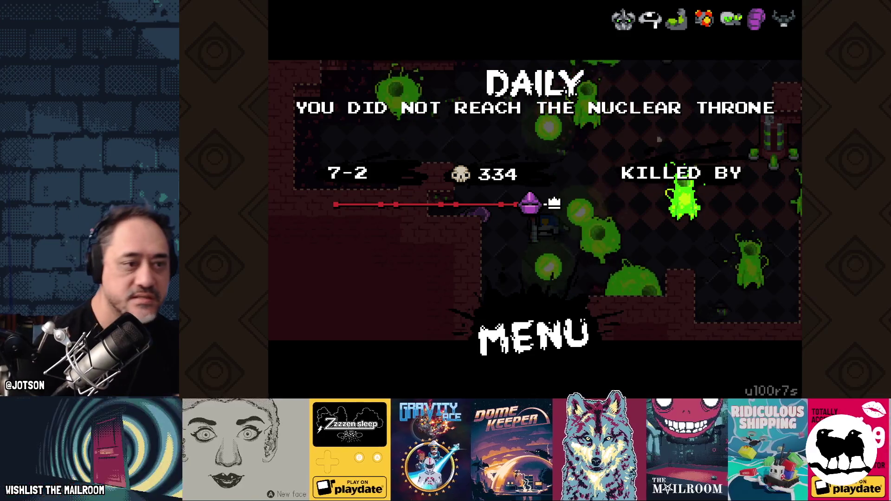
Step: Move past the death screen and leaderboard, then choose QUIT from the main menu
{"action": "key", "text": "Return"}
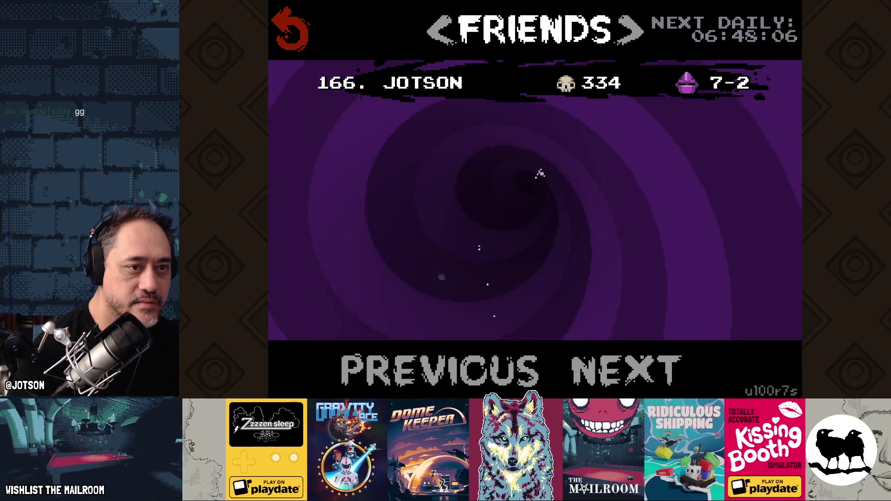
{"action": "key", "text": "Escape"}
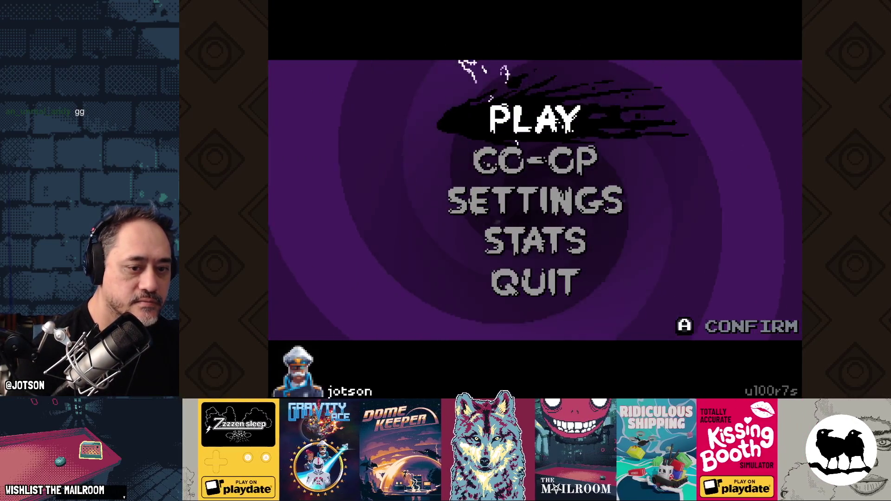
{"action": "key", "text": "Down"}
{"action": "key", "text": "Down"}
{"action": "key", "text": "Down"}
{"action": "key", "text": "Return"}
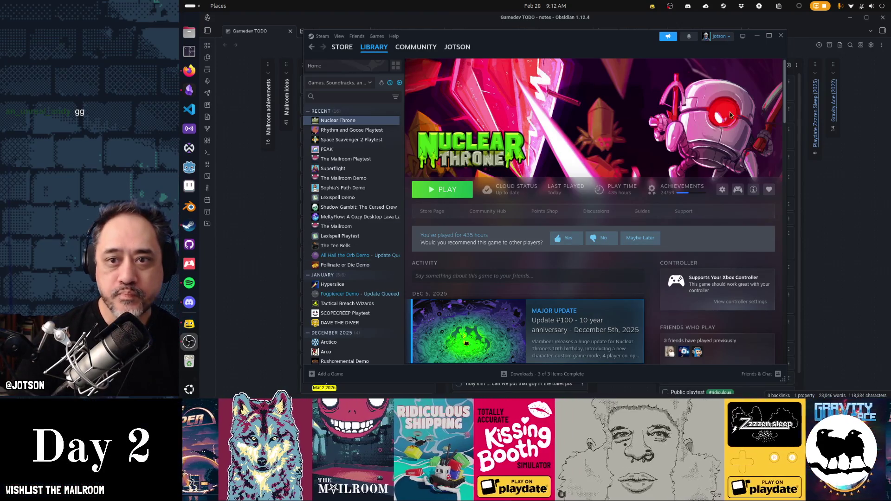
Step: Close the Steam window and launch qpwgraph from the Activities search
{"action": "left_click", "coordinate": [781, 36]}
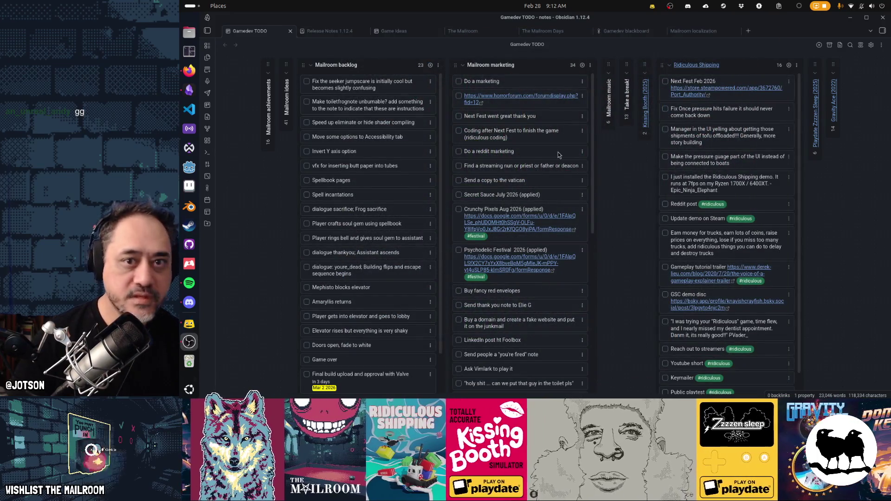
{"action": "key", "text": "super"}
{"action": "type", "text": "qwgr"}
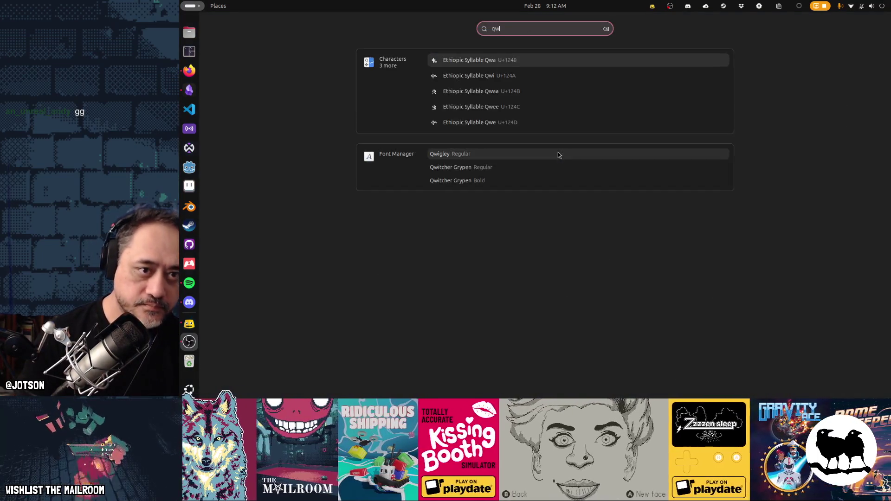
{"action": "key", "text": "BackSpace"}
{"action": "type", "text": "p"}
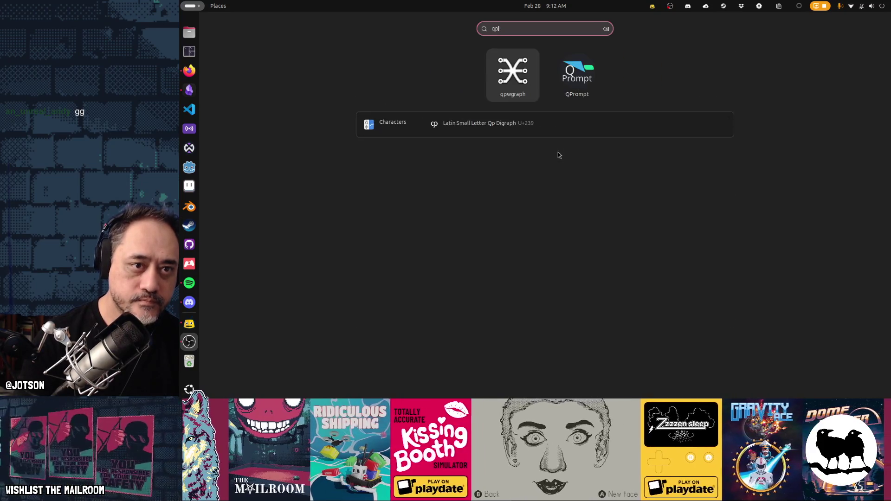
{"action": "key", "text": "Return"}
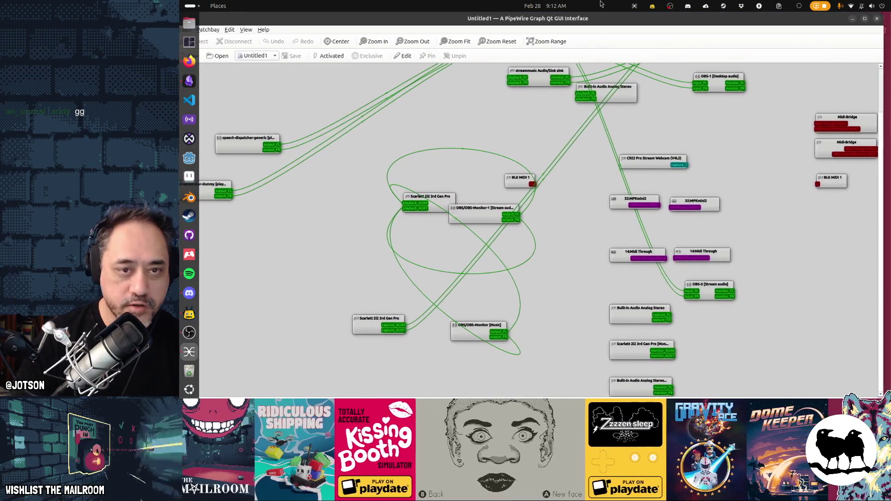
Step: Bring qpwgraph to the front and maximize its window
{"action": "key", "text": "alt+Tab"}
{"action": "key", "text": "Escape"}
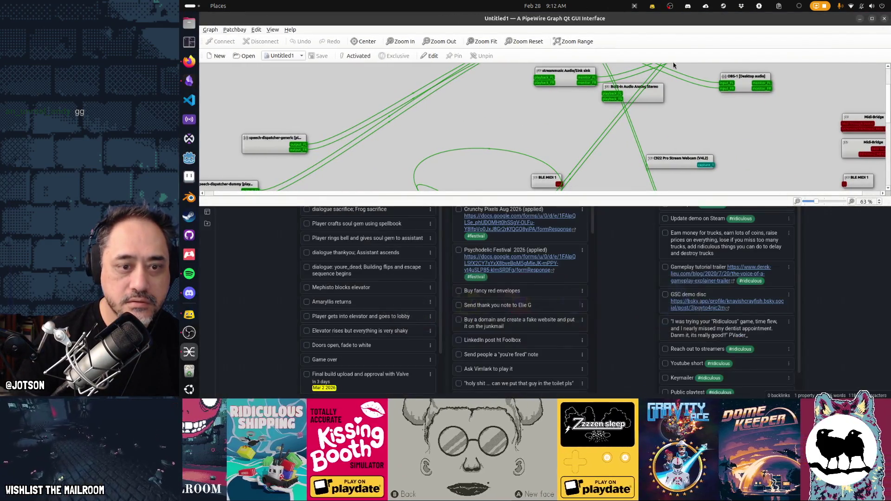
{"action": "double_click", "coordinate": [671, 26]}
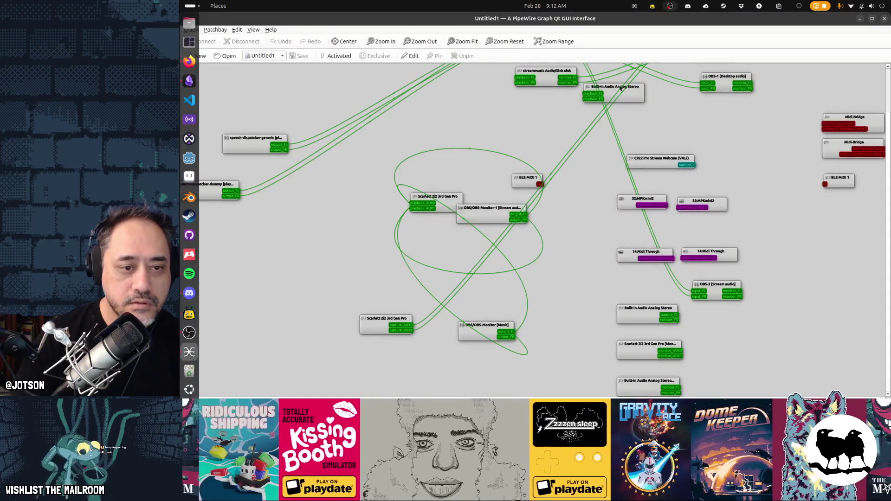
Step: Move the Scarlett 2i2 and OBS-Monitor nodes into new positions on the canvas
{"action": "left_click", "coordinate": [381, 237]}
{"action": "mouse_move", "coordinate": [381, 236]}
{"action": "left_mouse_down"}
{"action": "mouse_move", "coordinate": [340, 269]}
{"action": "mouse_move", "coordinate": [584, 275]}
{"action": "mouse_move", "coordinate": [552, 277]}
{"action": "left_mouse_up"}
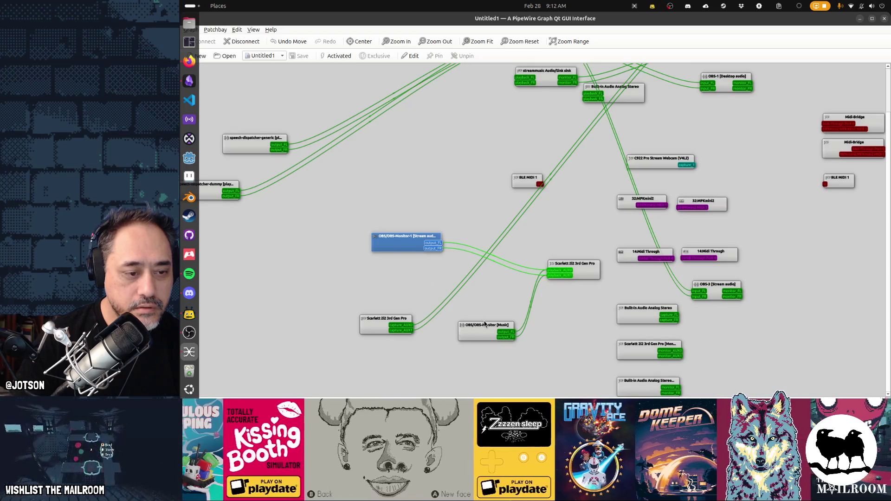
{"action": "left_click_drag", "start_coordinate": [483, 277], "coordinate": [417, 325]}
{"action": "left_click_drag", "start_coordinate": [483, 325], "coordinate": [417, 281]}
{"action": "left_click_drag", "start_coordinate": [385, 320], "coordinate": [444, 132]}
{"action": "scroll", "coordinate": [642, 230], "scroll_direction": "up", "scroll_amount": 2}
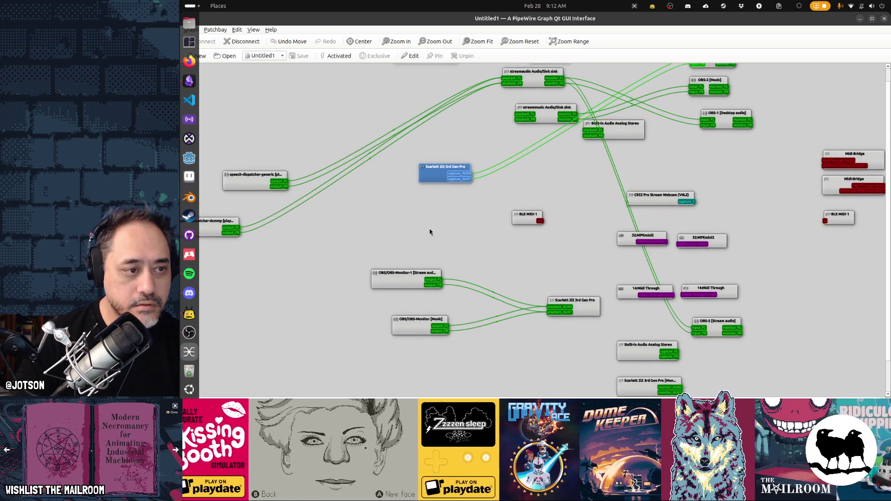
Step: Reposition the speech-dispatcher, streammusic, Built-in Audio, Scarlett capture, OBS Microphone and OBS-2 nodes
{"action": "mouse_move", "coordinate": [212, 232]}
{"action": "left_mouse_down"}
{"action": "mouse_move", "coordinate": [353, 201]}
{"action": "mouse_move", "coordinate": [336, 92]}
{"action": "left_mouse_up"}
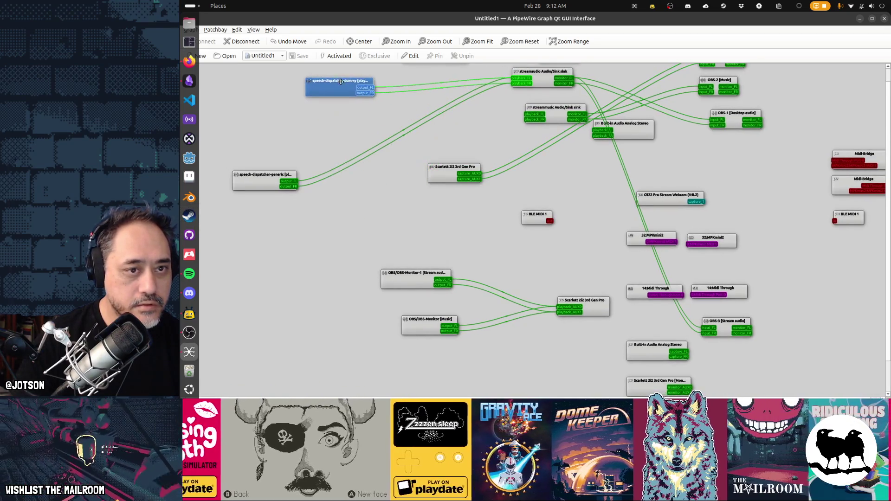
{"action": "left_click_drag", "start_coordinate": [276, 175], "coordinate": [350, 118]}
{"action": "left_click_drag", "start_coordinate": [570, 110], "coordinate": [597, 175]}
{"action": "mouse_move", "coordinate": [632, 125]}
{"action": "left_mouse_down"}
{"action": "mouse_move", "coordinate": [728, 160]}
{"action": "mouse_move", "coordinate": [433, 209]}
{"action": "mouse_move", "coordinate": [452, 209]}
{"action": "left_mouse_up"}
{"action": "mouse_move", "coordinate": [469, 165]}
{"action": "left_mouse_down"}
{"action": "mouse_move", "coordinate": [568, 113]}
{"action": "mouse_move", "coordinate": [416, 189]}
{"action": "left_mouse_up"}
{"action": "scroll", "coordinate": [688, 179], "scroll_direction": "up", "scroll_amount": 2}
{"action": "mouse_move", "coordinate": [712, 77]}
{"action": "left_mouse_down"}
{"action": "mouse_move", "coordinate": [512, 138]}
{"action": "mouse_move", "coordinate": [507, 155]}
{"action": "left_mouse_up"}
{"action": "mouse_move", "coordinate": [707, 112]}
{"action": "left_mouse_down"}
{"action": "mouse_move", "coordinate": [673, 181]}
{"action": "mouse_move", "coordinate": [651, 195]}
{"action": "left_mouse_up"}
Step: Pull Chromium-1 out of the stack, uncover OBS Studio, and move OBS-3 to the top right
{"action": "mouse_move", "coordinate": [517, 74]}
{"action": "left_mouse_down"}
{"action": "mouse_move", "coordinate": [507, 194]}
{"action": "mouse_move", "coordinate": [463, 159]}
{"action": "mouse_move", "coordinate": [457, 134]}
{"action": "mouse_move", "coordinate": [320, 173]}
{"action": "left_mouse_up"}
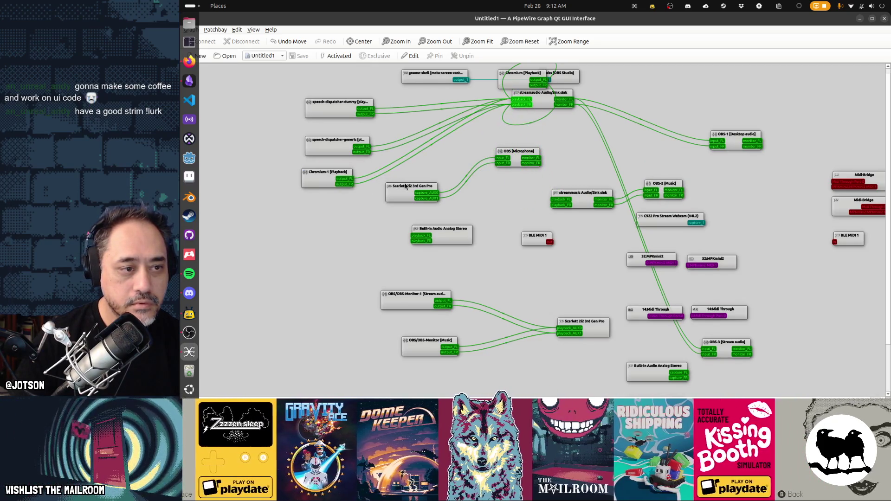
{"action": "left_click_drag", "start_coordinate": [408, 186], "coordinate": [357, 212]}
{"action": "left_click_drag", "start_coordinate": [525, 152], "coordinate": [503, 171]}
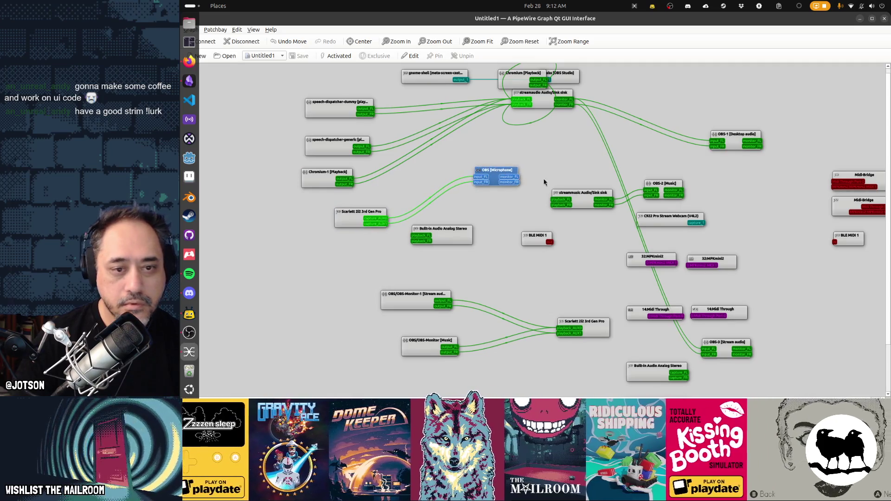
{"action": "left_click_drag", "start_coordinate": [585, 192], "coordinate": [554, 147]}
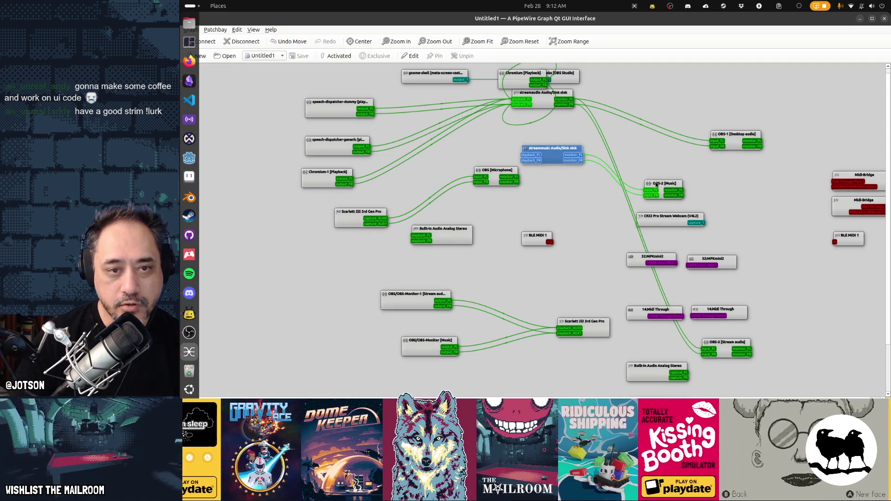
{"action": "left_click_drag", "start_coordinate": [663, 183], "coordinate": [644, 158]}
{"action": "mouse_move", "coordinate": [529, 94]}
{"action": "left_mouse_down"}
{"action": "mouse_move", "coordinate": [558, 119]}
{"action": "mouse_move", "coordinate": [603, 116]}
{"action": "left_mouse_up"}
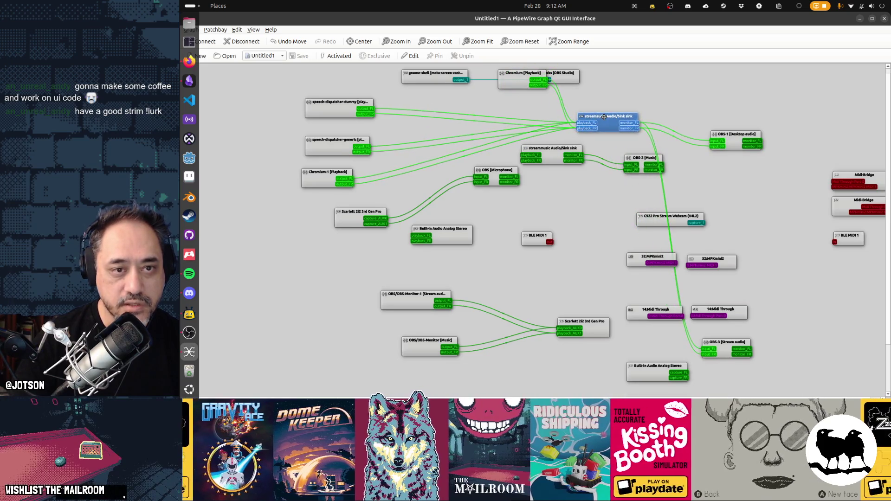
{"action": "mouse_move", "coordinate": [498, 80]}
{"action": "left_mouse_down"}
{"action": "mouse_move", "coordinate": [510, 95]}
{"action": "mouse_move", "coordinate": [552, 94]}
{"action": "left_mouse_up"}
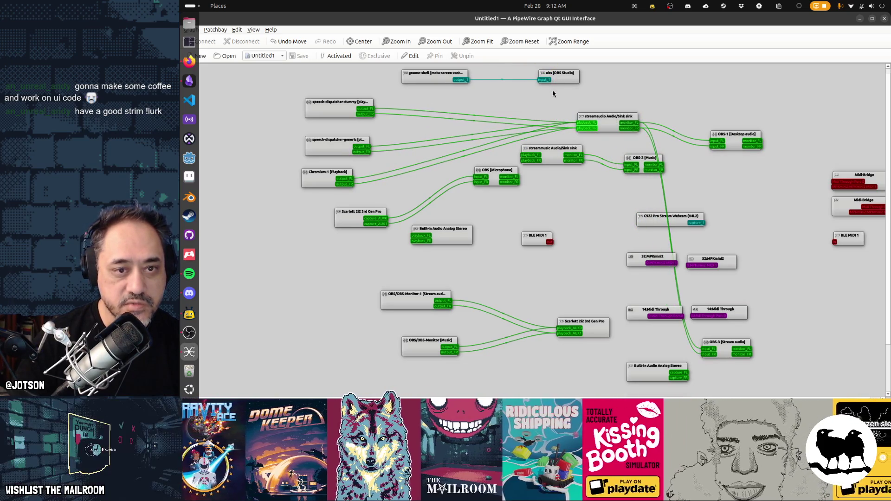
{"action": "left_click_drag", "start_coordinate": [551, 156], "coordinate": [574, 205]}
{"action": "left_click_drag", "start_coordinate": [564, 119], "coordinate": [543, 116]}
{"action": "mouse_move", "coordinate": [731, 342]}
{"action": "left_mouse_down"}
{"action": "mouse_move", "coordinate": [713, 214]}
{"action": "mouse_move", "coordinate": [659, 109]}
{"action": "mouse_move", "coordinate": [702, 79]}
{"action": "mouse_move", "coordinate": [737, 91]}
{"action": "left_mouse_up"}
Step: Nudge the remaining nodes into a tidy layout, then close qpwgraph
{"action": "left_click_drag", "start_coordinate": [587, 118], "coordinate": [592, 115]}
{"action": "left_click_drag", "start_coordinate": [325, 174], "coordinate": [343, 180]}
{"action": "left_click_drag", "start_coordinate": [344, 145], "coordinate": [351, 141]}
{"action": "left_click_drag", "start_coordinate": [343, 106], "coordinate": [352, 104]}
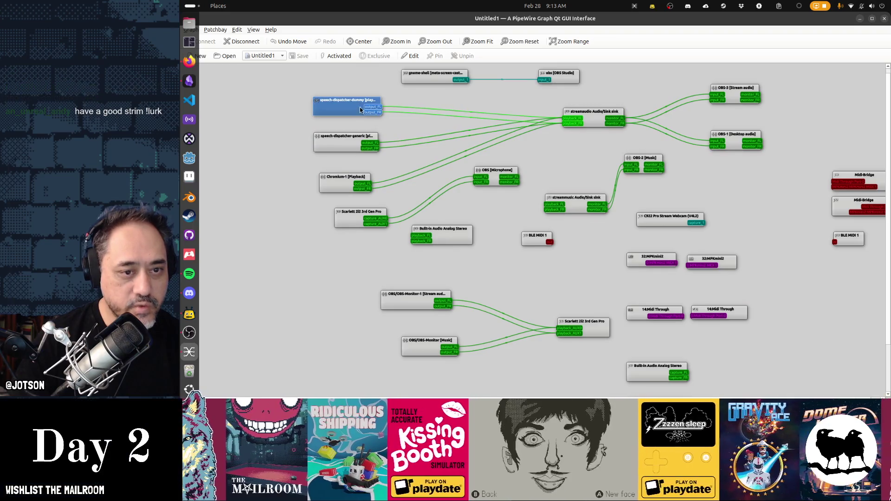
{"action": "left_click_drag", "start_coordinate": [578, 204], "coordinate": [572, 165]}
{"action": "left_click_drag", "start_coordinate": [632, 166], "coordinate": [647, 166]}
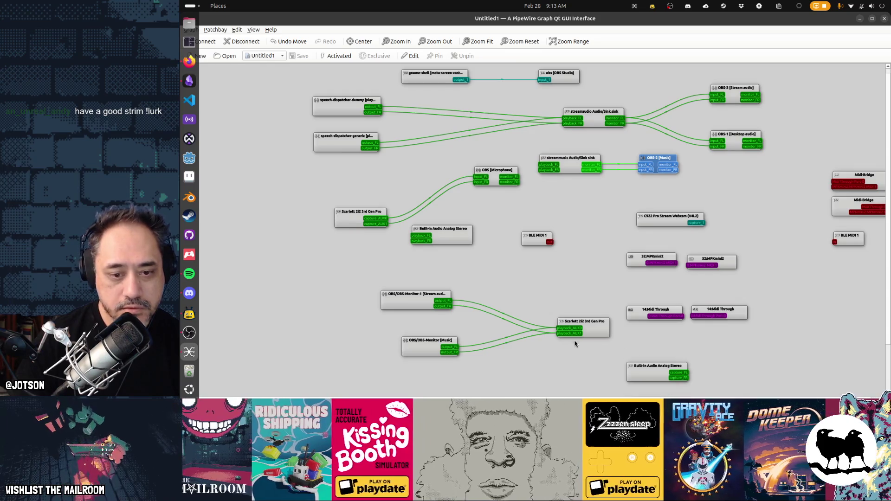
{"action": "left_click_drag", "start_coordinate": [576, 332], "coordinate": [538, 321]}
{"action": "left_click_drag", "start_coordinate": [422, 345], "coordinate": [408, 345]}
{"action": "left_click_drag", "start_coordinate": [413, 298], "coordinate": [413, 306]}
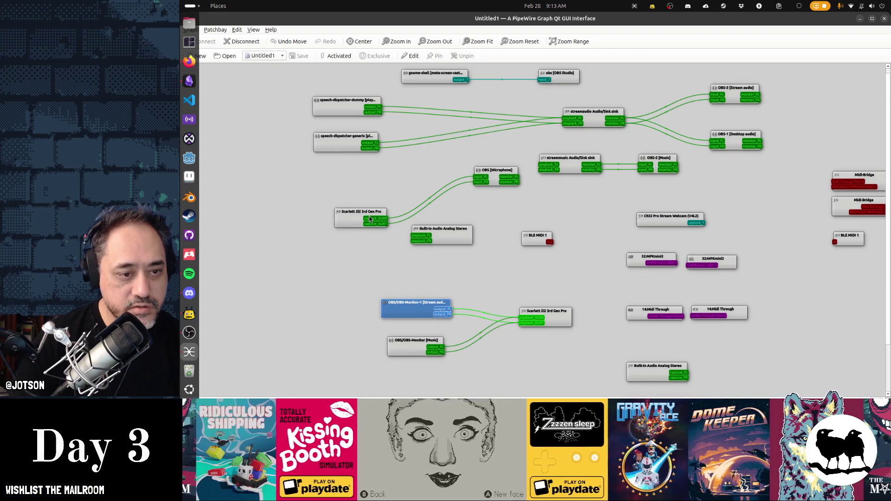
{"action": "left_click_drag", "start_coordinate": [367, 217], "coordinate": [351, 196]}
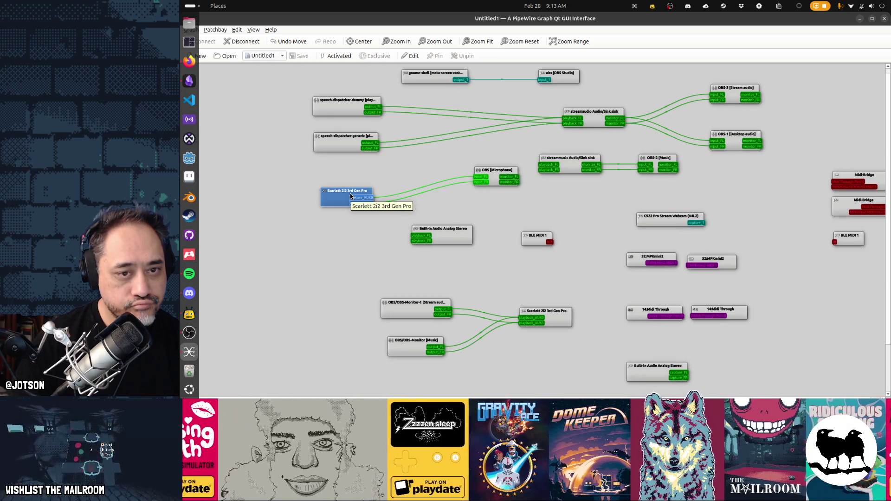
{"action": "left_click", "coordinate": [884, 19]}
{"action": "left_click", "coordinate": [590, 218]}
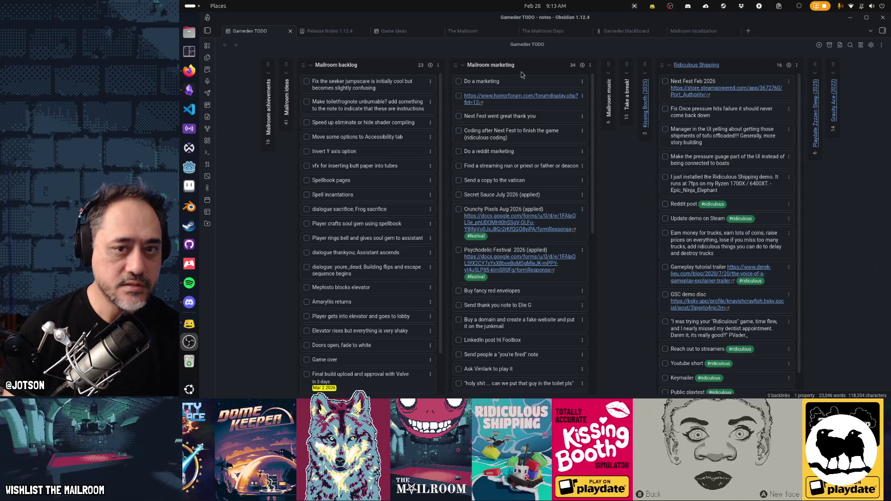
Step: Collapse Ridiculous Shipping, move the seeker jumpscare card to second in the Mailroom backlog, and launch Godot
{"action": "left_click", "coordinate": [669, 65]}
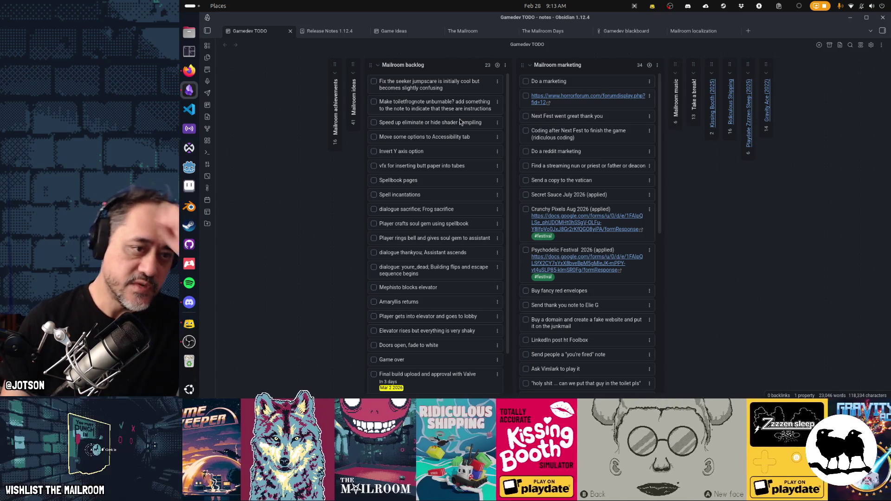
{"action": "left_click_drag", "start_coordinate": [445, 91], "coordinate": [446, 171]}
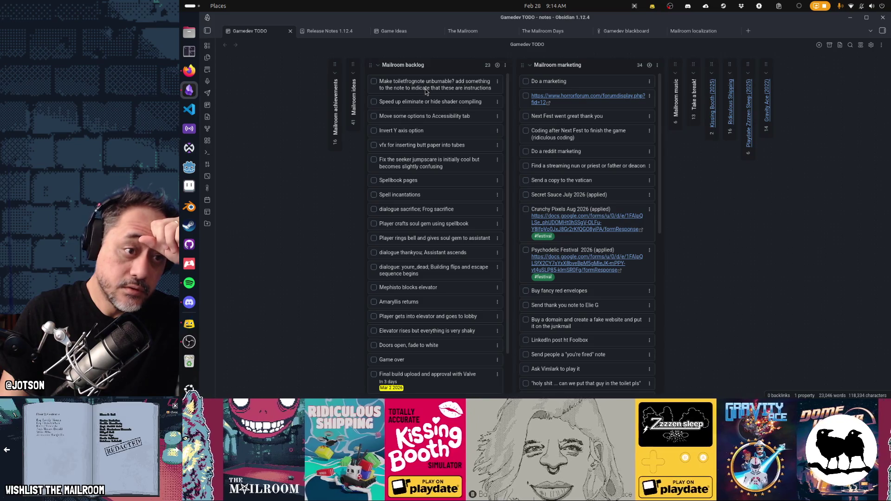
{"action": "left_click_drag", "start_coordinate": [419, 102], "coordinate": [418, 132]}
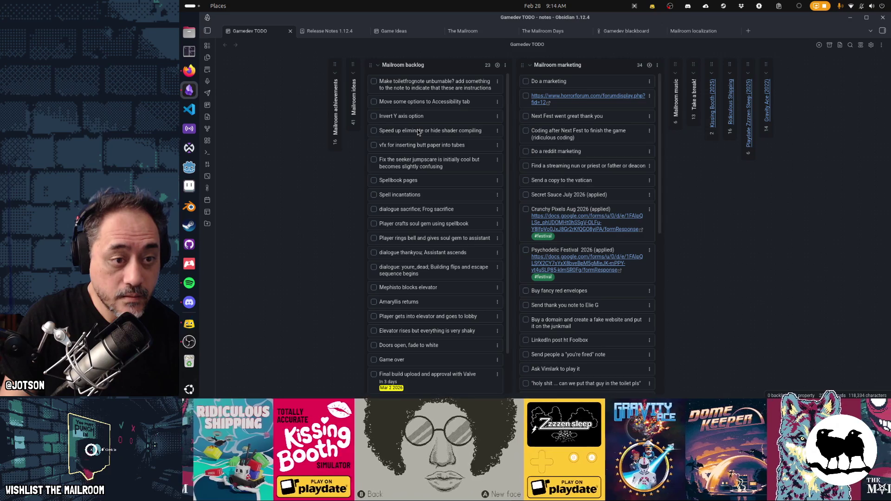
{"action": "left_click_drag", "start_coordinate": [420, 169], "coordinate": [409, 89]}
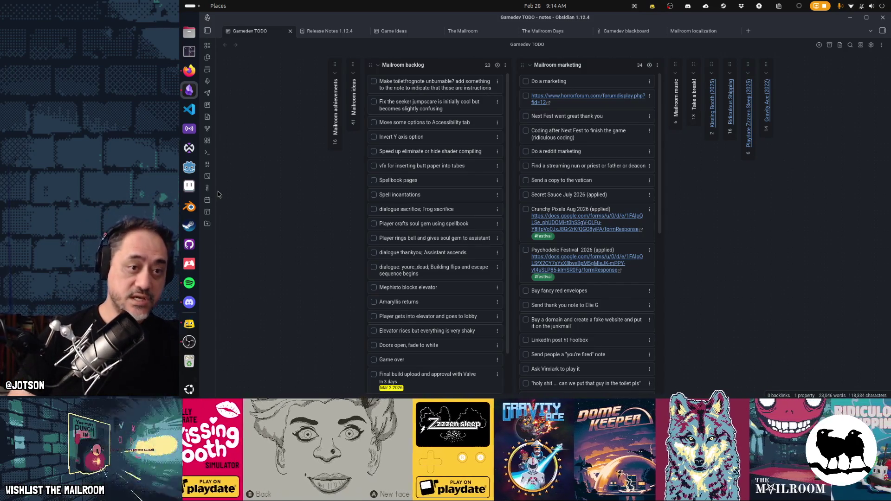
{"action": "left_click", "coordinate": [189, 168]}
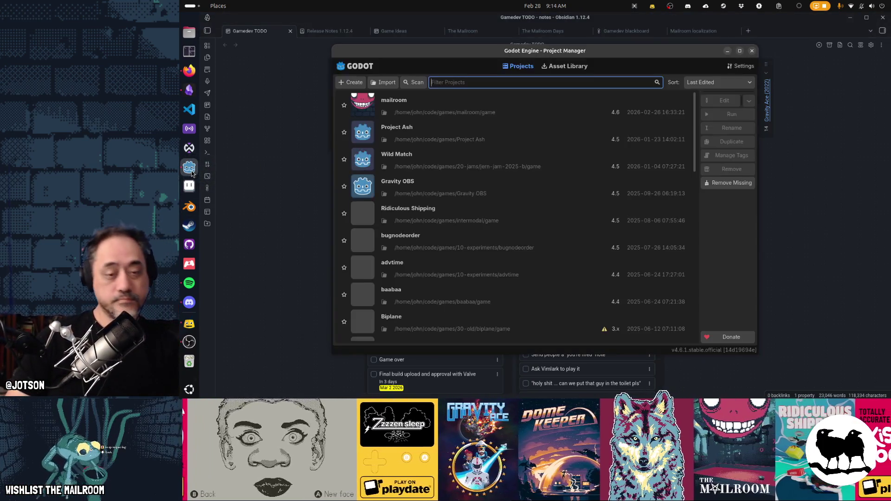
Step: Open the mailroom project and close the directoryui scene tab, leaving tv.tscn
{"action": "double_click", "coordinate": [487, 103]}
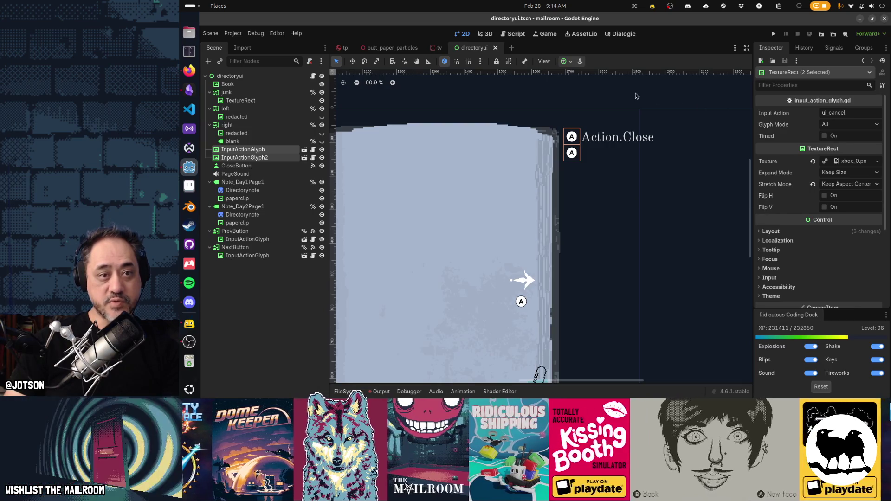
{"action": "left_click", "coordinate": [495, 48]}
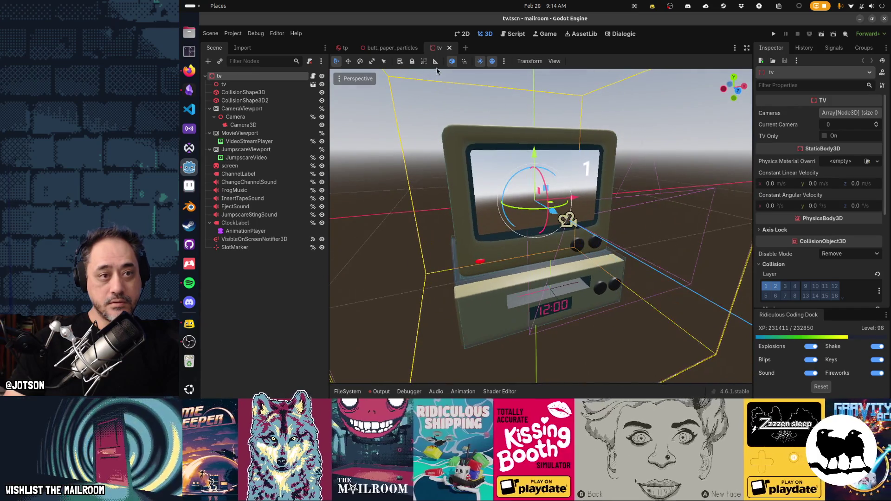
Step: Close the tv, butt_paper_particles and remaining scenes, then close all scripts, saving player.gd
{"action": "left_click", "coordinate": [449, 48]}
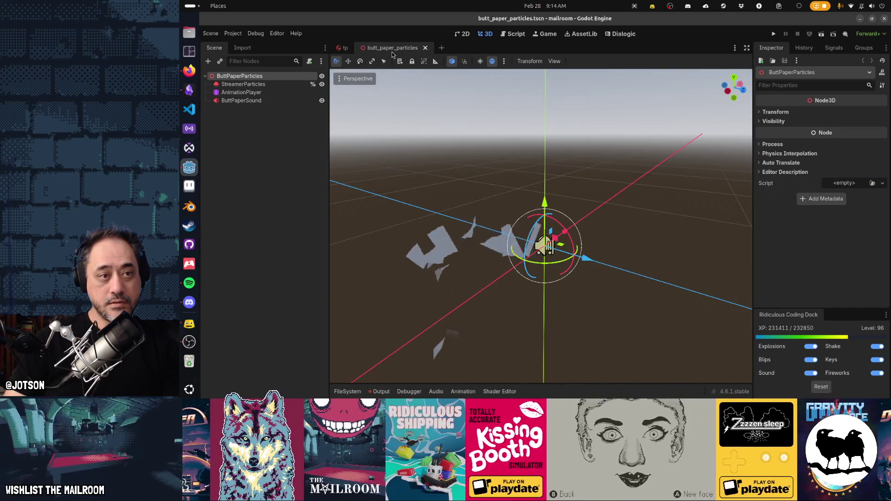
{"action": "middle_click", "coordinate": [370, 51]}
{"action": "left_click", "coordinate": [355, 48]}
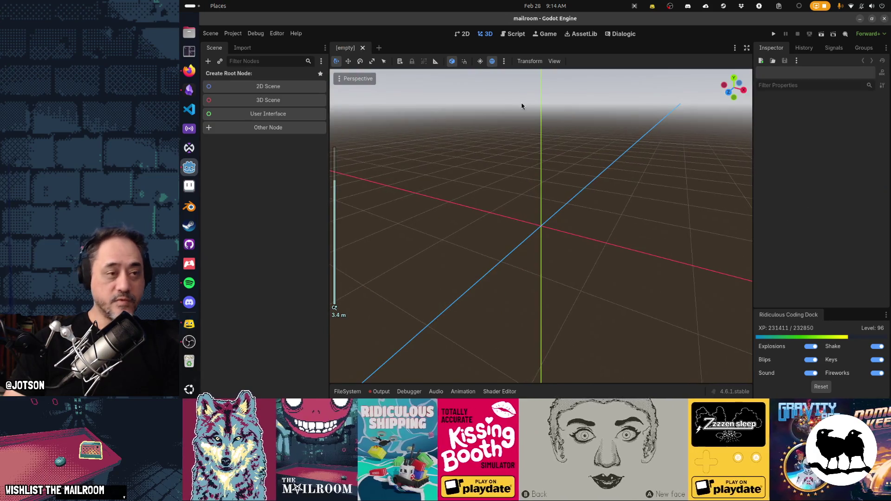
{"action": "left_click", "coordinate": [514, 34]}
{"action": "key", "text": "ctrl+w"}
{"action": "key", "text": "ctrl+w"}
{"action": "key", "text": "ctrl+w"}
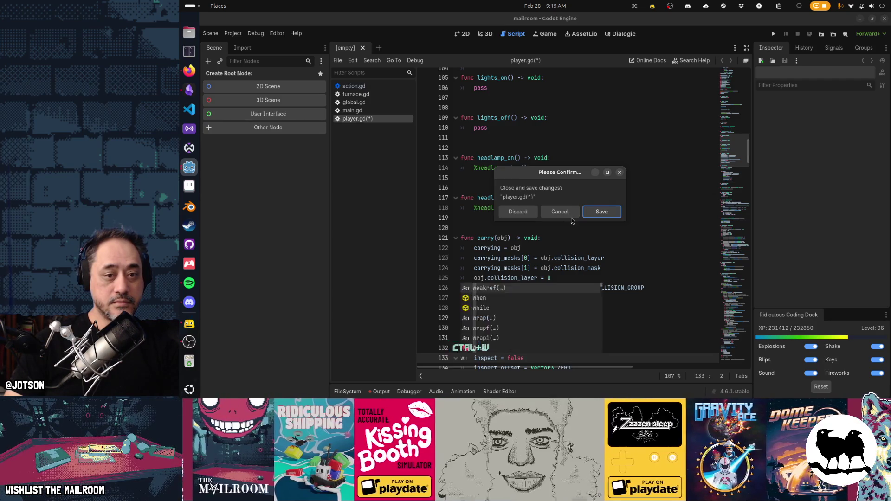
{"action": "key", "text": "Return"}
{"action": "key", "text": "ctrl+w"}
{"action": "key", "text": "ctrl+w"}
{"action": "key", "text": "ctrl+w"}
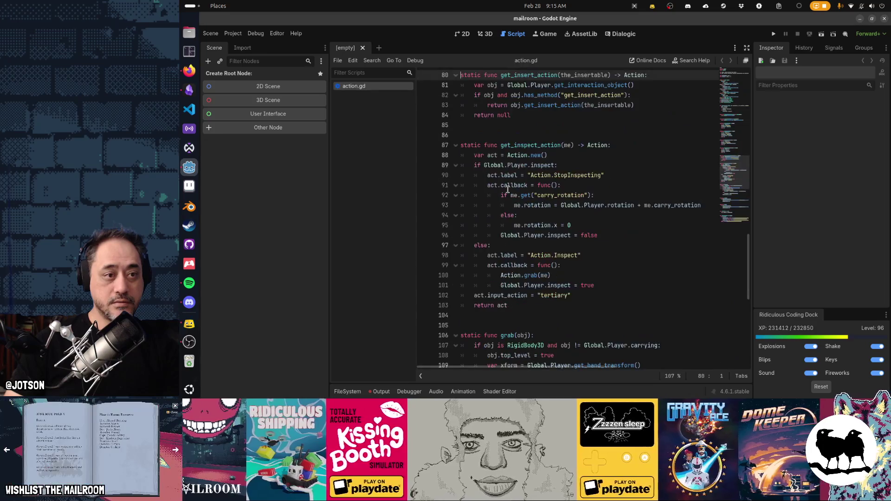
Step: Glance at the Gamedev TODO board, then quick-search project files for 'toilet'
{"action": "key", "text": "alt+Tab"}
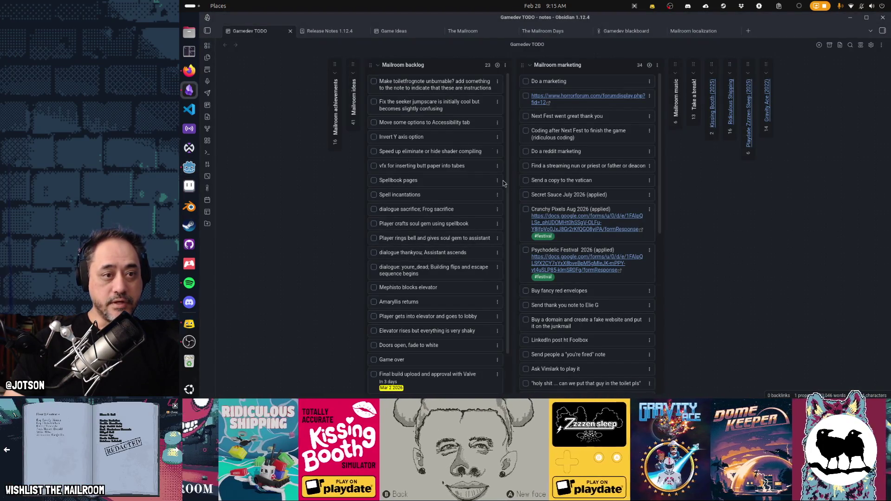
{"action": "key", "text": "alt+Tab"}
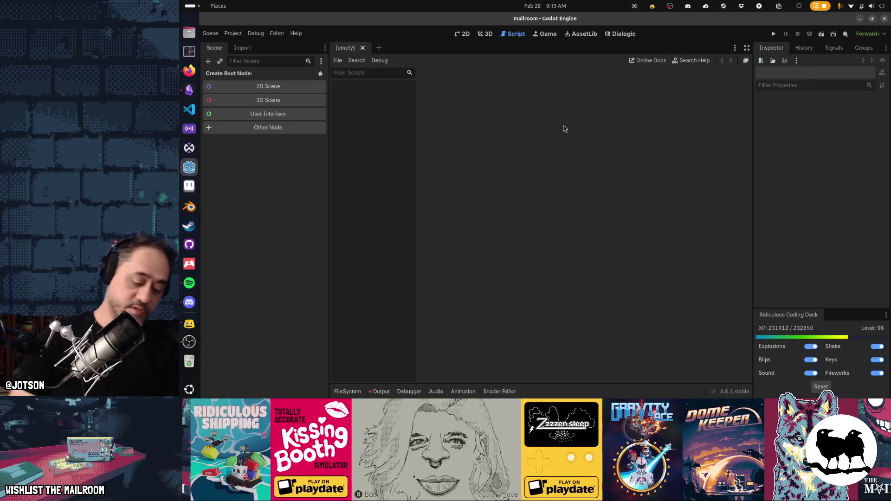
{"action": "key", "text": "shift+alt+o"}
{"action": "type", "text": "toilet"}
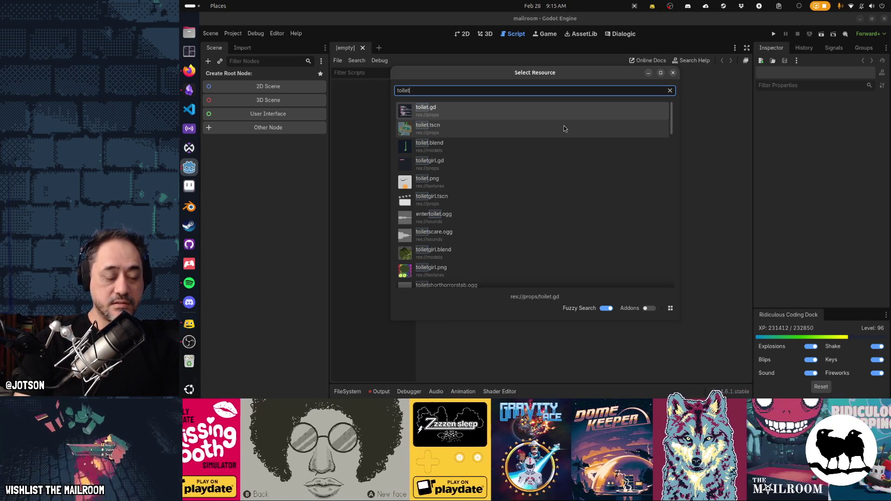
Step: Search Quick Open for 'rog', 'toiletnote', then 'note', and open frognote.tscn
{"action": "type", "text": "rog"}
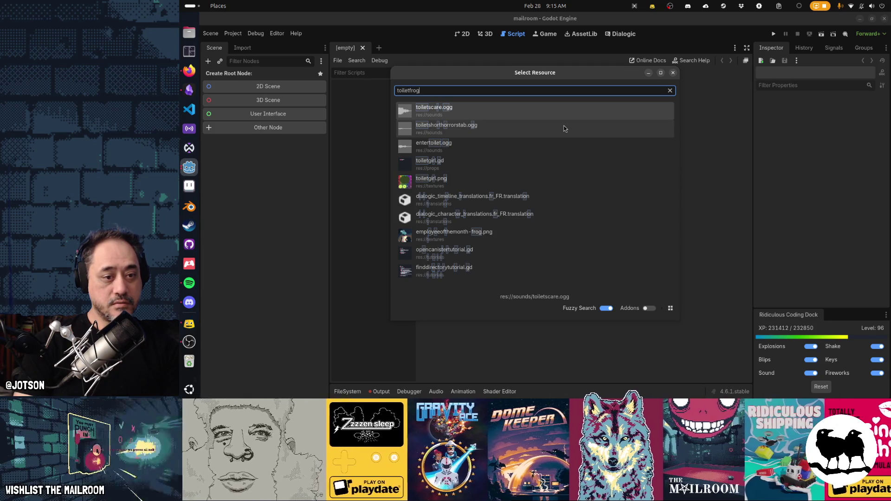
{"action": "type", "text": "toiletnot"}
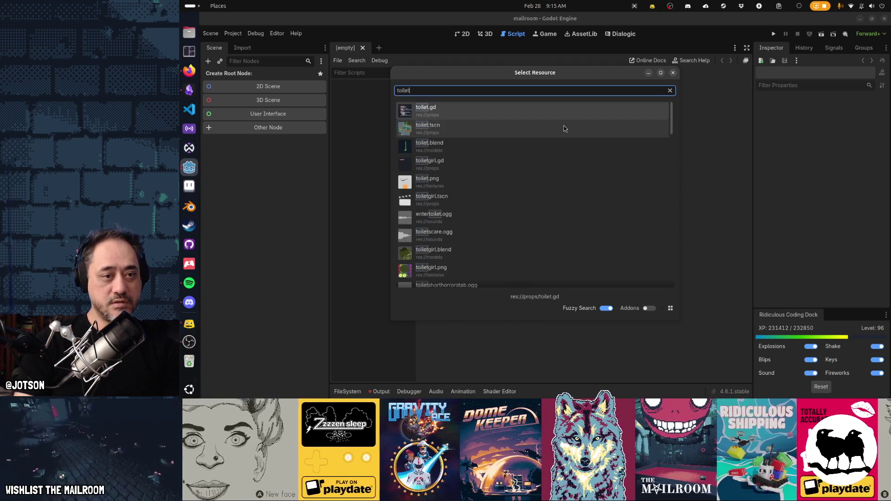
{"action": "type", "text": "e"}
{"action": "key", "text": "ctrl+a"}
{"action": "type", "text": "note"}
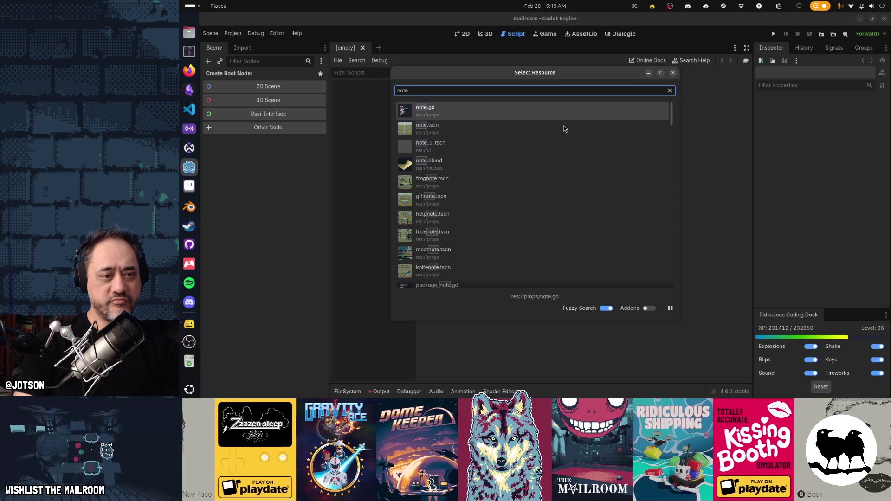
{"action": "key", "text": "Down"}
{"action": "key", "text": "Down"}
{"action": "key", "text": "Down"}
{"action": "key", "text": "Return"}
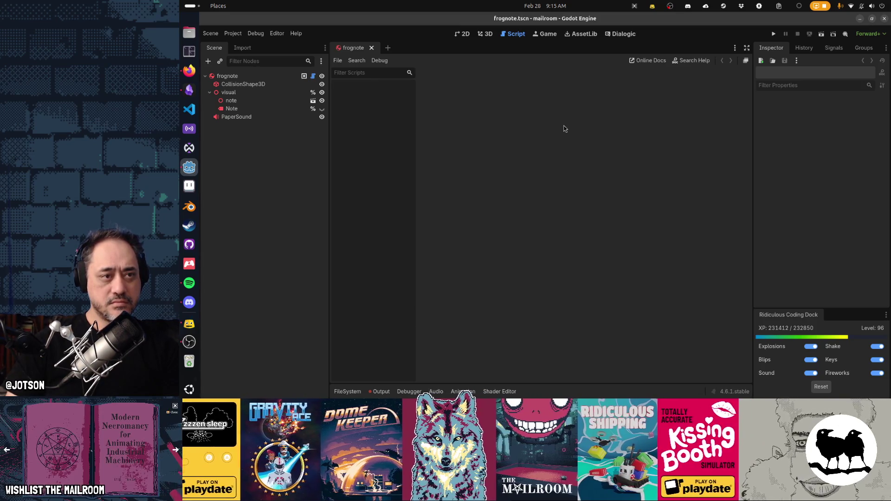
Step: Switch to the 3D workspace and select the frognote root node
{"action": "left_click", "coordinate": [491, 36]}
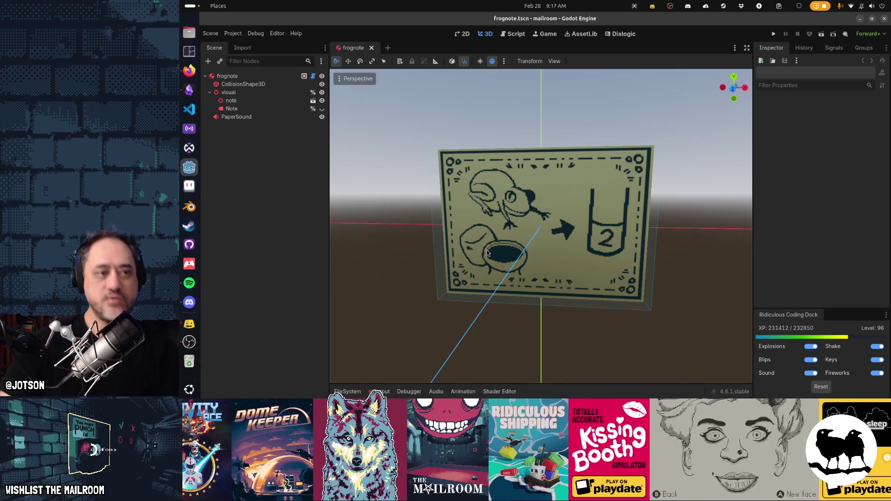
{"action": "left_click", "coordinate": [279, 74]}
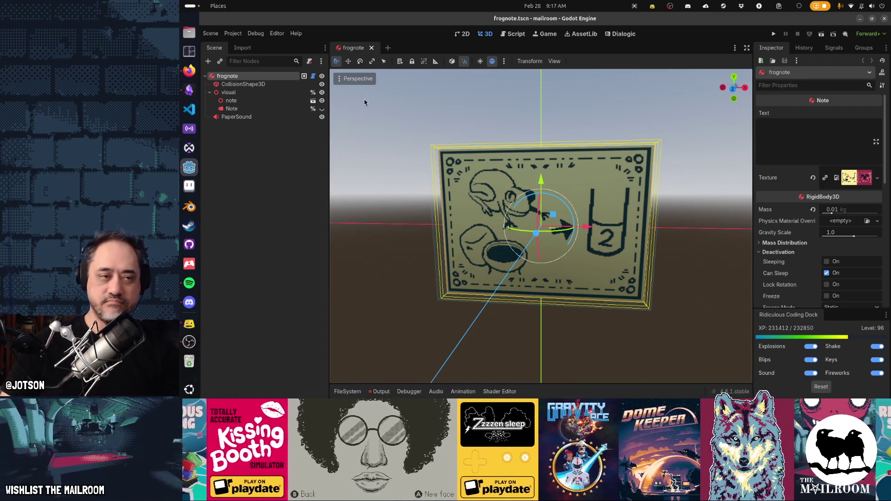
Step: Open note.gd from the frognote node's script icon
{"action": "left_click", "coordinate": [314, 76]}
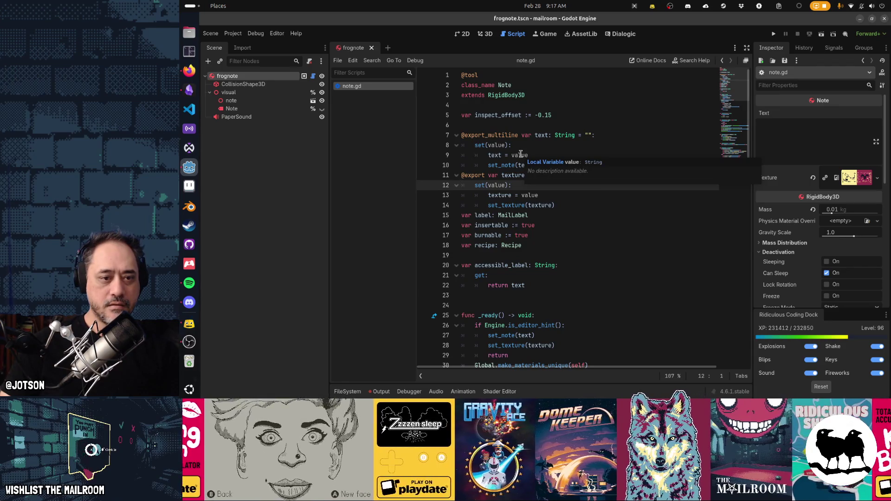
{"action": "left_click", "coordinate": [551, 236]}
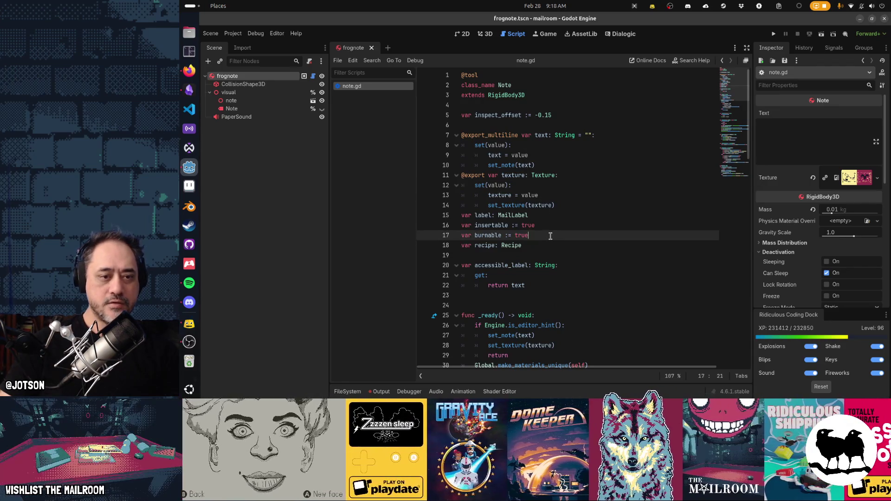
{"action": "key", "text": "Home"}
{"action": "type", "text": "@export"}
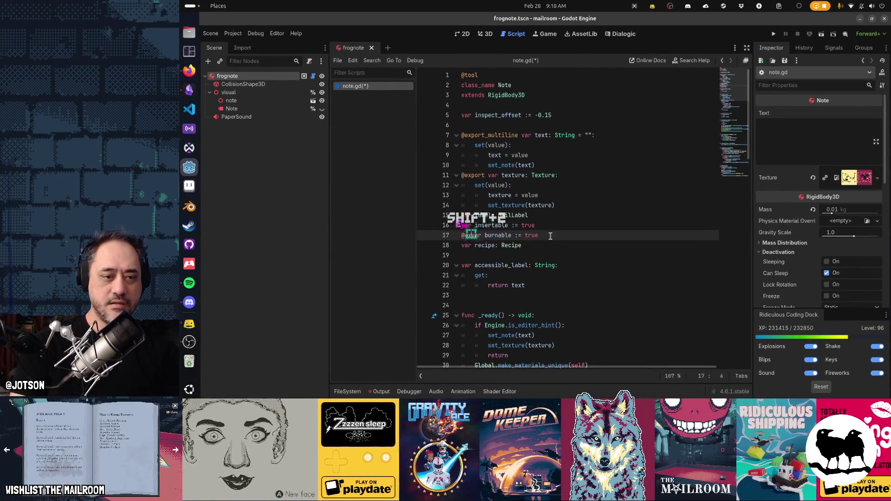
{"action": "key", "text": "ctrl+x"}
{"action": "key", "text": "Up"}
{"action": "key", "text": "Up"}
{"action": "key", "text": "ctrl+v"}
Step: Save note.gd and turn Burnable off for frognote in the Inspector
{"action": "key", "text": "ctrl+s"}
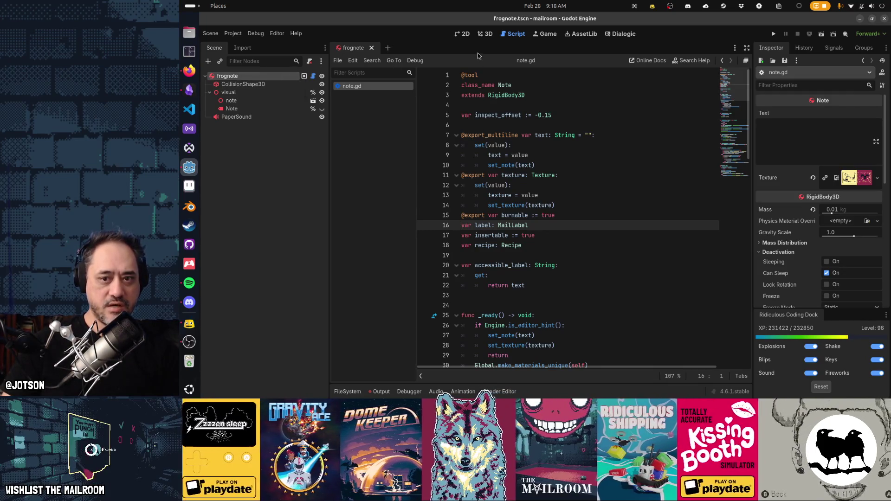
{"action": "left_click", "coordinate": [246, 76]}
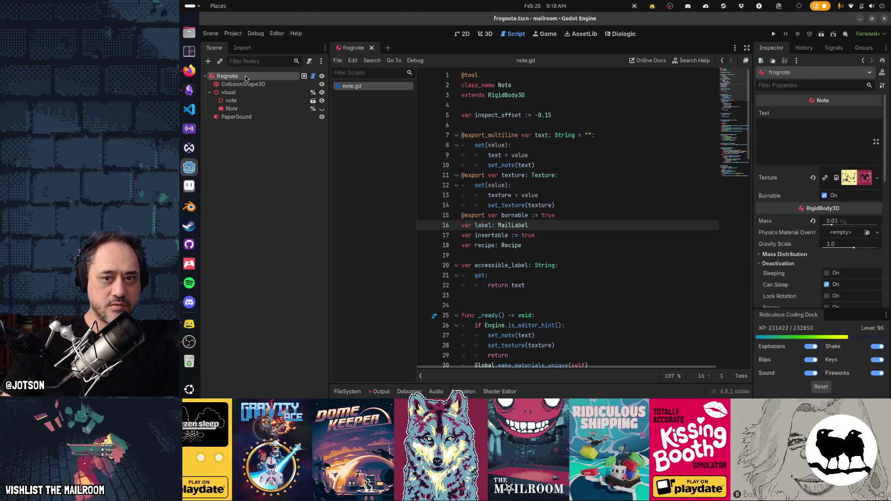
{"action": "left_click", "coordinate": [829, 196]}
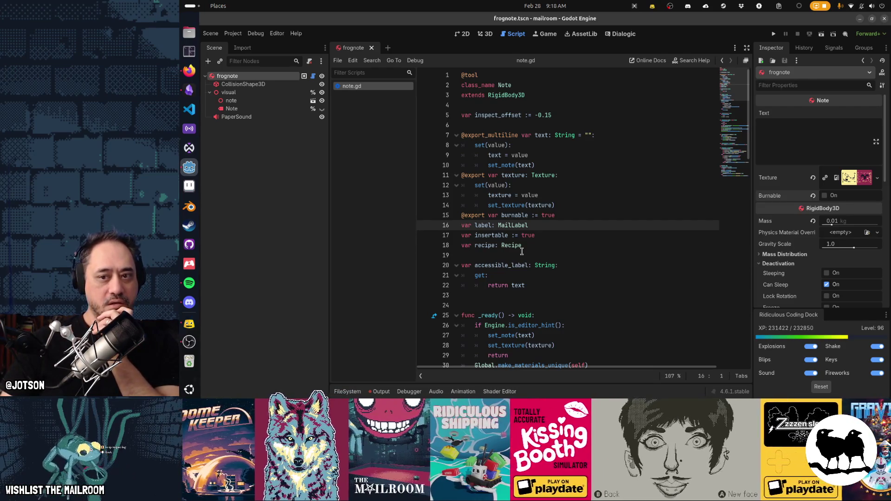
Step: Orbit the 3D view around the note, snapping to front view, to check the frog and purple 666 sides
{"action": "left_click", "coordinate": [487, 44]}
{"action": "left_click_drag", "start_coordinate": [580, 180], "coordinate": [689, 223]}
{"action": "key", "text": "KP_1"}
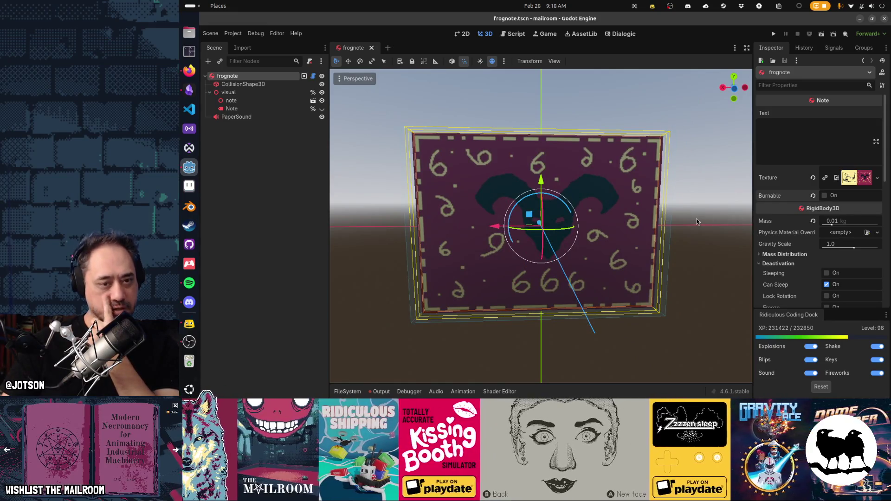
{"action": "mouse_move", "coordinate": [694, 217]}
{"action": "left_mouse_down"}
{"action": "mouse_move", "coordinate": [631, 221]}
{"action": "mouse_move", "coordinate": [572, 249]}
{"action": "mouse_move", "coordinate": [449, 263]}
{"action": "mouse_move", "coordinate": [357, 259]}
{"action": "left_mouse_up"}
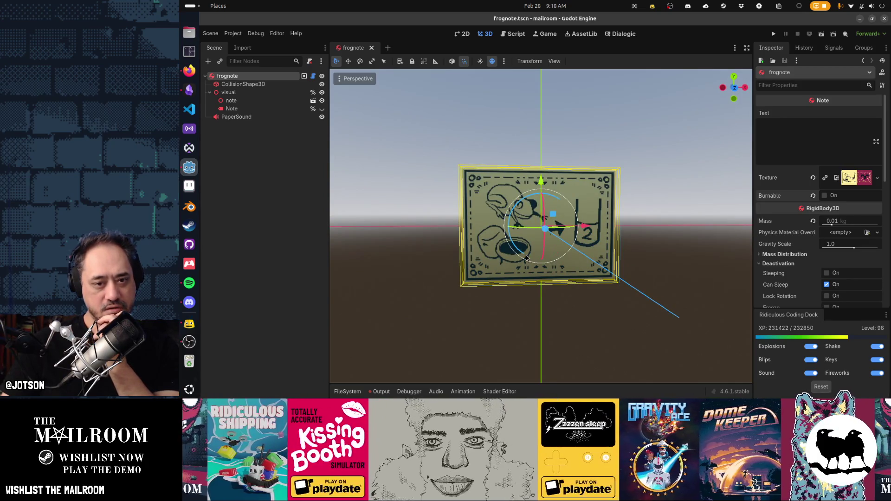
{"action": "left_click_drag", "start_coordinate": [520, 260], "coordinate": [733, 259]}
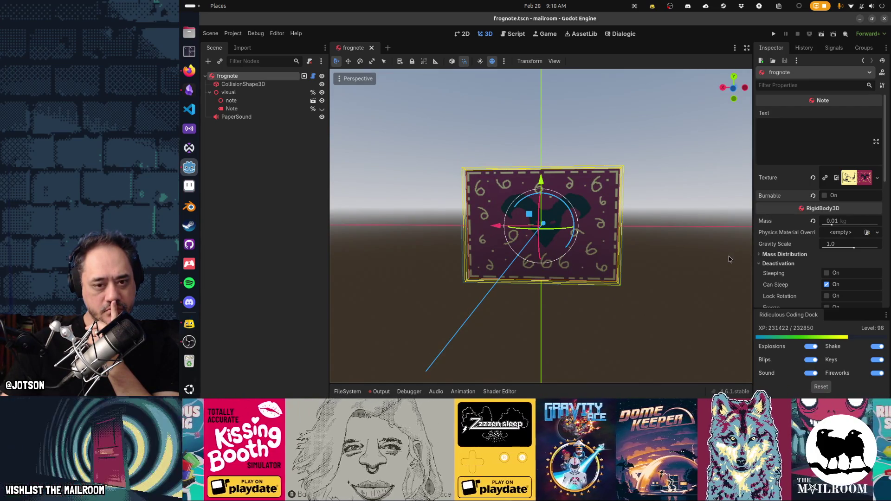
{"action": "mouse_move", "coordinate": [720, 255]}
{"action": "left_mouse_down"}
{"action": "mouse_move", "coordinate": [406, 246]}
{"action": "mouse_move", "coordinate": [460, 268]}
{"action": "left_mouse_up"}
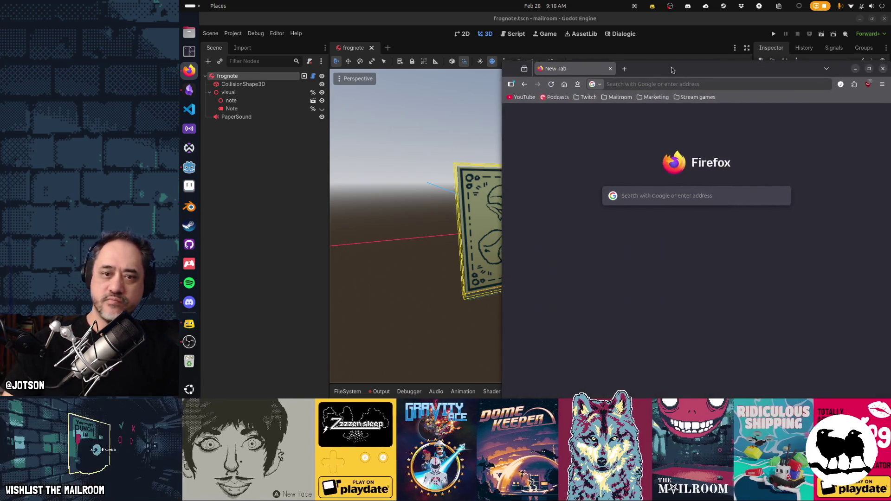
Step: Search Google for 'instructions icon' and scroll through the results
{"action": "left_click", "coordinate": [645, 84]}
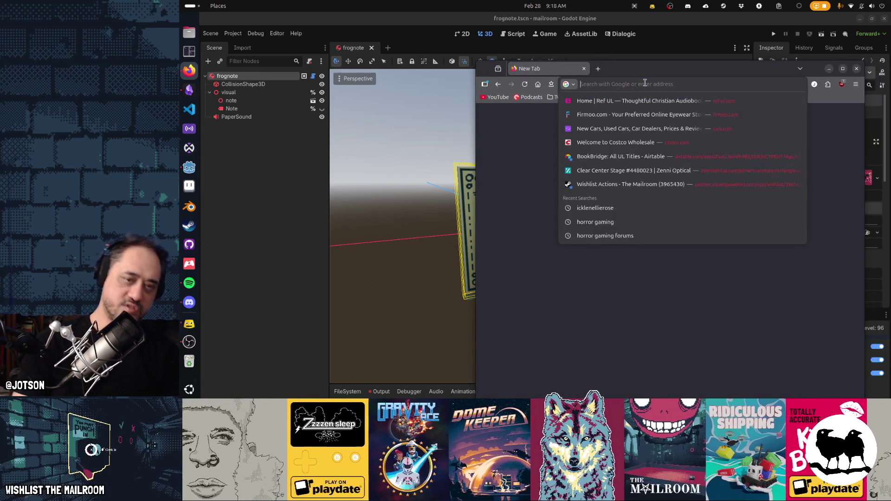
{"action": "key", "text": "alt+Tab"}
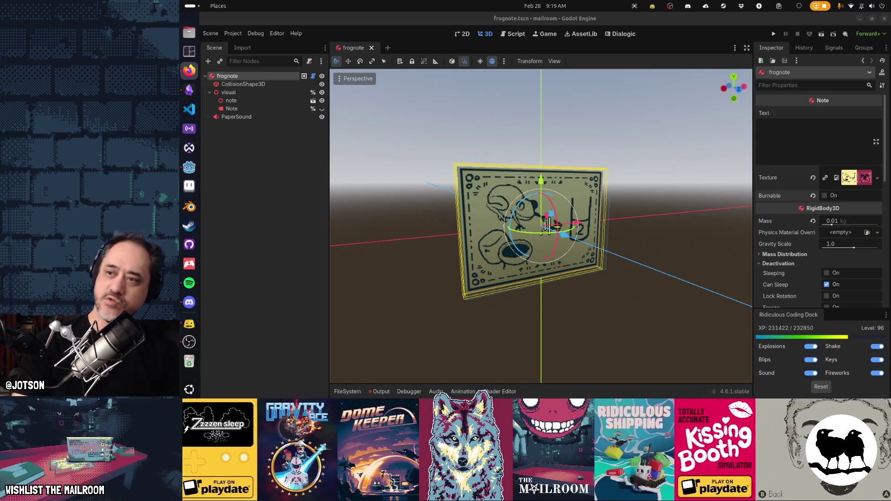
{"action": "key", "text": "alt+Tab"}
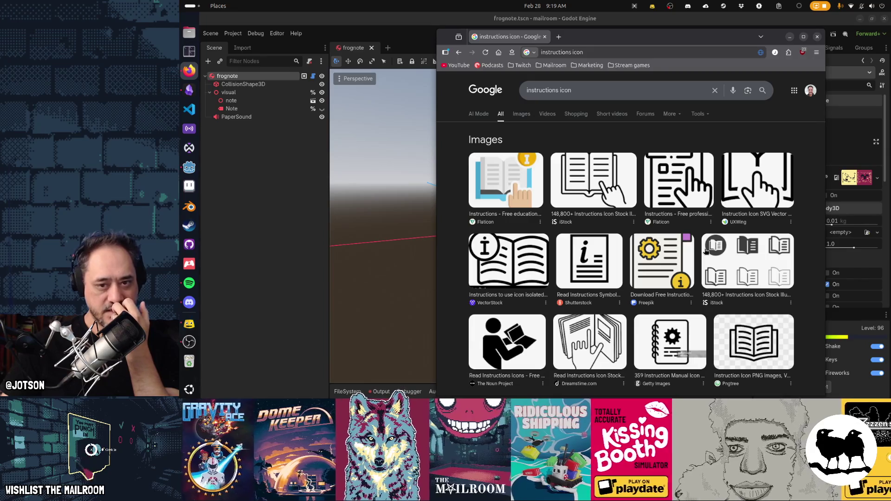
{"action": "scroll", "coordinate": [705, 251], "scroll_direction": "down", "scroll_amount": 5}
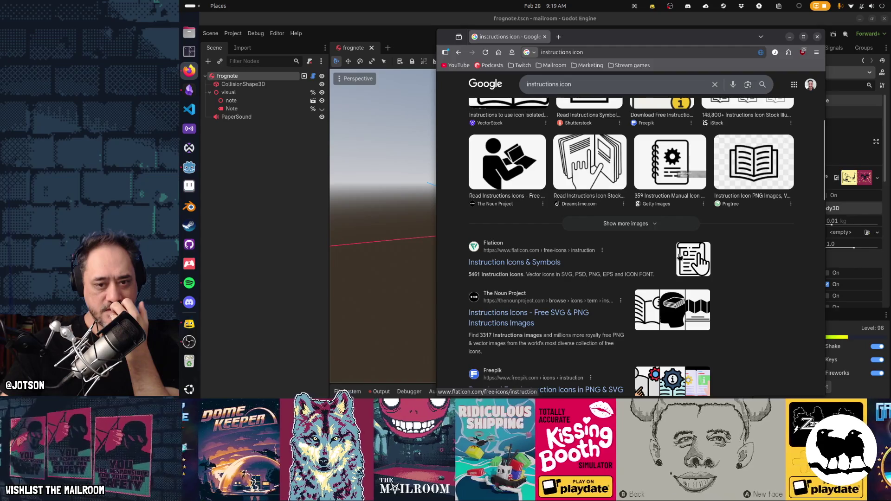
{"action": "scroll", "coordinate": [679, 256], "scroll_direction": "down", "scroll_amount": 3}
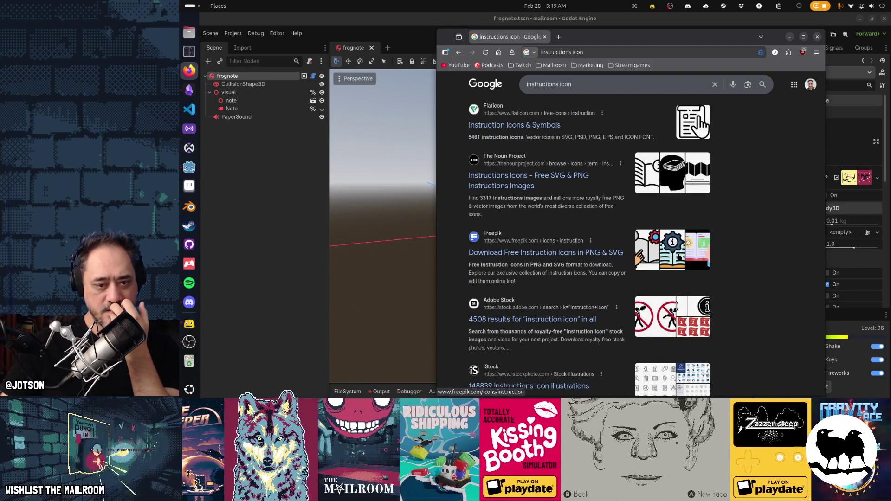
{"action": "scroll", "coordinate": [679, 256], "scroll_direction": "down", "scroll_amount": 3}
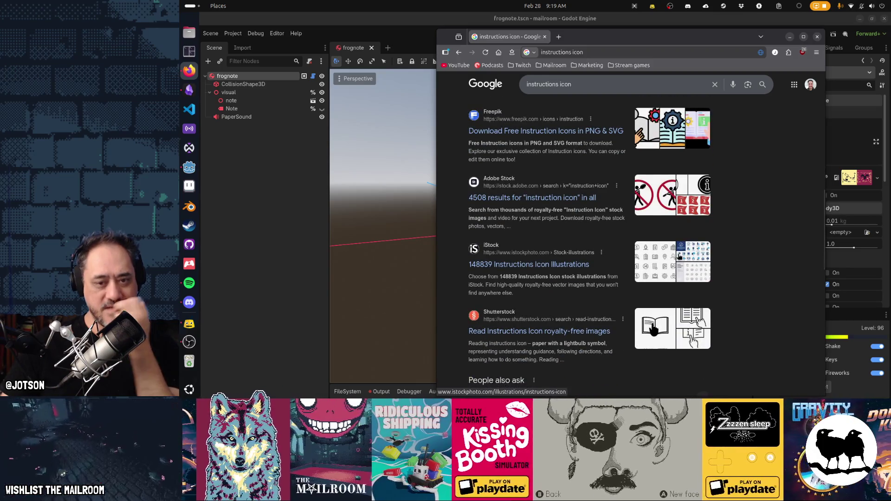
{"action": "scroll", "coordinate": [679, 257], "scroll_direction": "up", "scroll_amount": 10}
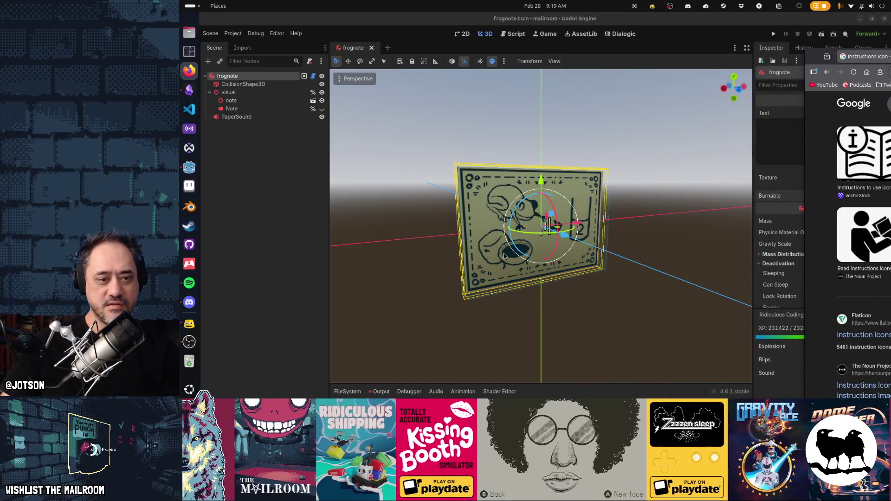
Step: Switch the 'instructions icon' search to image results
{"action": "left_click", "coordinate": [821, 260]}
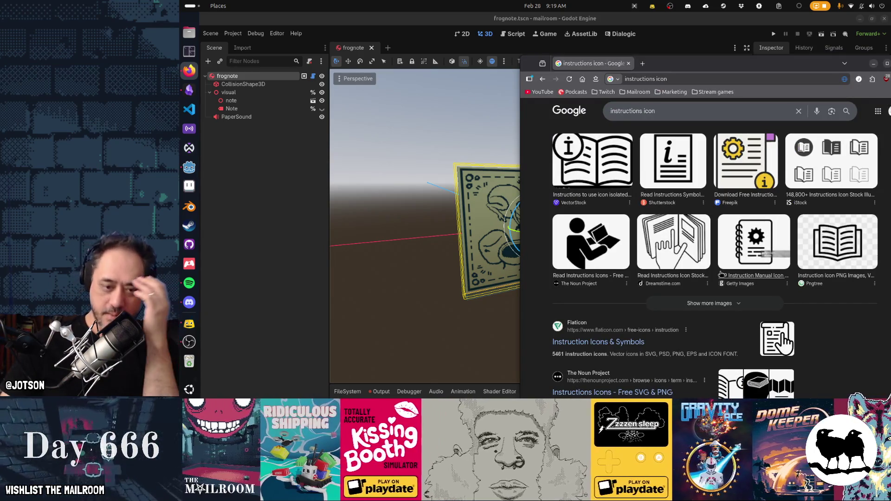
{"action": "scroll", "coordinate": [720, 274], "scroll_direction": "down", "scroll_amount": 3}
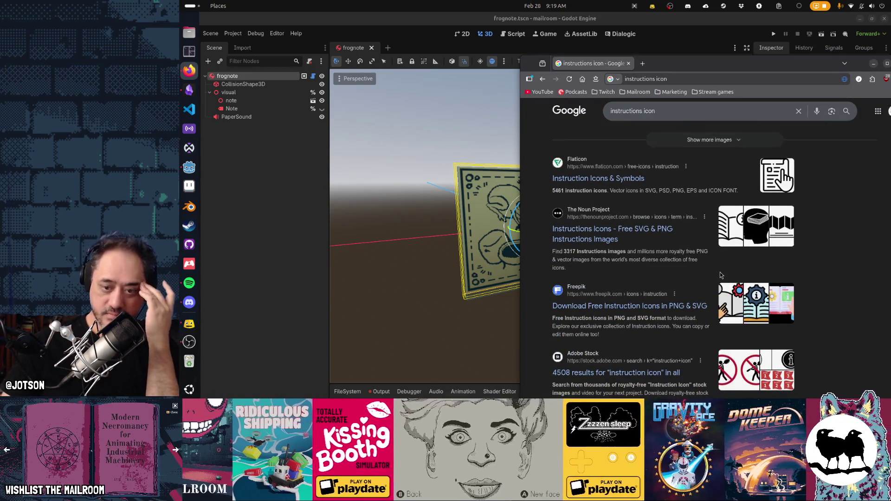
{"action": "scroll", "coordinate": [721, 274], "scroll_direction": "up", "scroll_amount": 5}
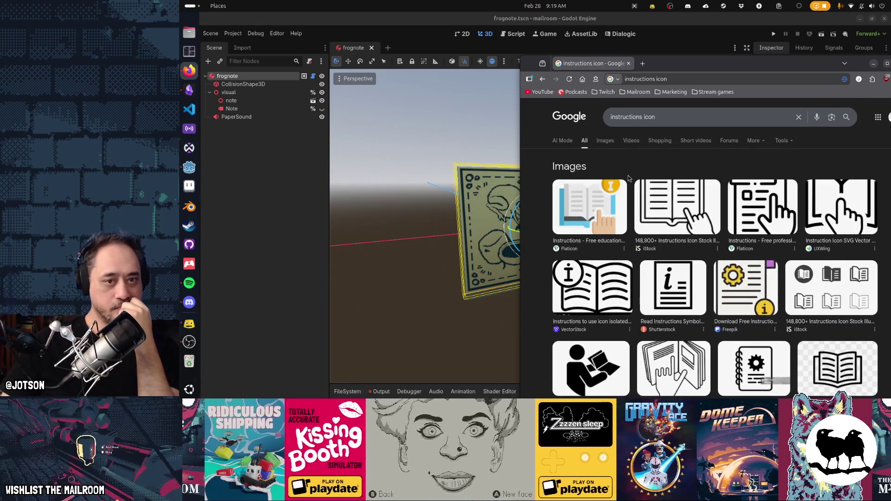
{"action": "left_click", "coordinate": [738, 187]}
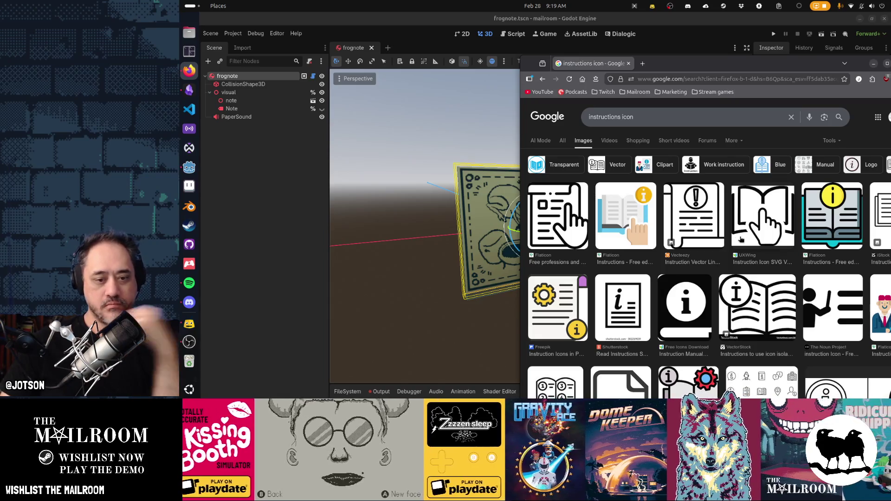
Step: Move the browser over the editor and preview the numbered instruction book icon result
{"action": "mouse_move", "coordinate": [745, 274]}
{"action": "left_mouse_down"}
{"action": "mouse_move", "coordinate": [736, 263]}
{"action": "mouse_move", "coordinate": [630, 226]}
{"action": "mouse_move", "coordinate": [640, 220]}
{"action": "left_mouse_up"}
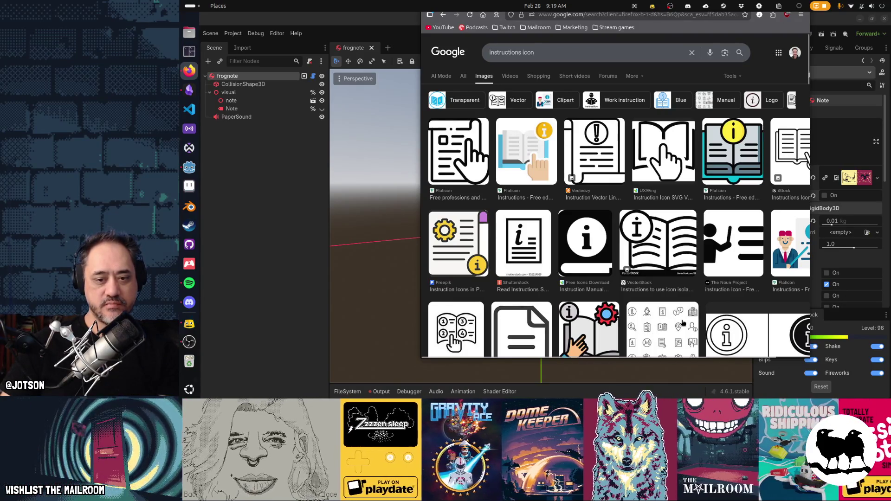
{"action": "left_click", "coordinate": [481, 325]}
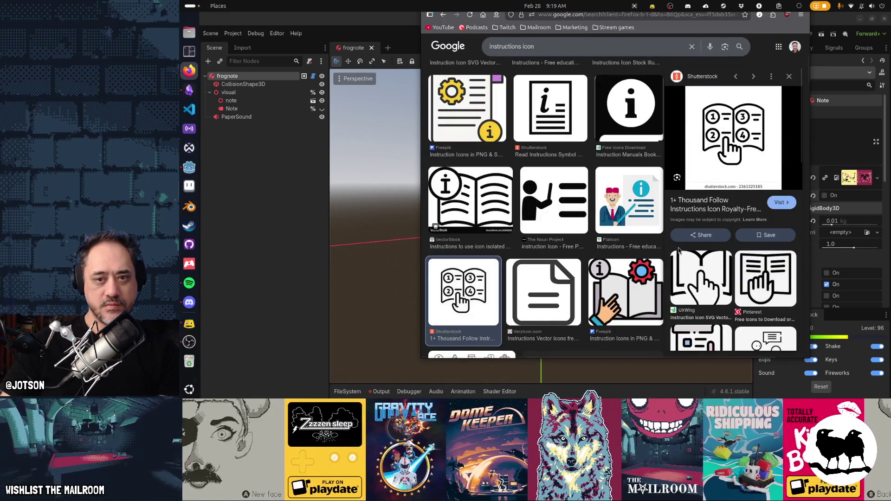
{"action": "scroll", "coordinate": [724, 255], "scroll_direction": "down", "scroll_amount": 3}
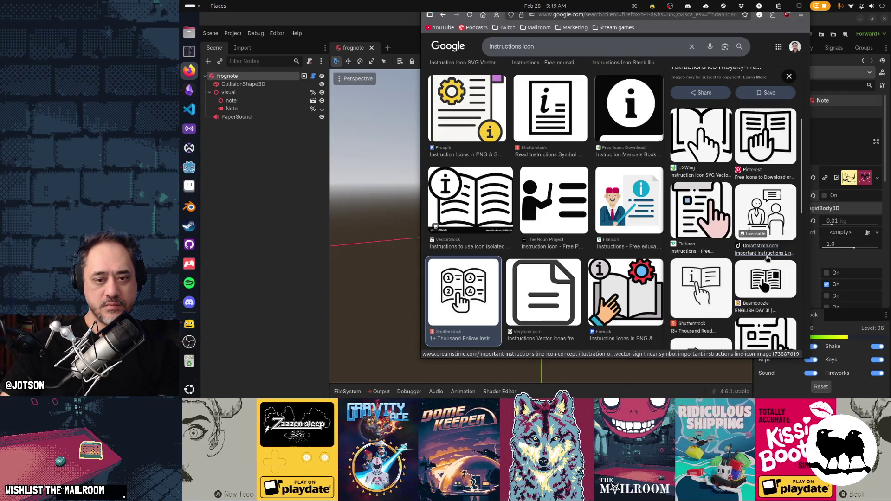
{"action": "scroll", "coordinate": [767, 258], "scroll_direction": "down", "scroll_amount": 2}
{"action": "scroll", "coordinate": [733, 150], "scroll_direction": "up", "scroll_amount": 5}
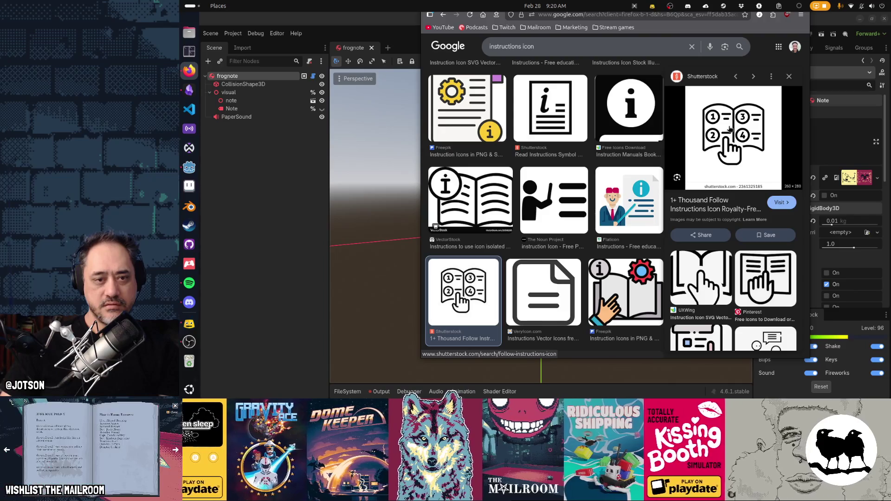
Step: Search Google Images for 'icon for step by step instructions', then 'icon for do this'
{"action": "left_click", "coordinate": [550, 47]}
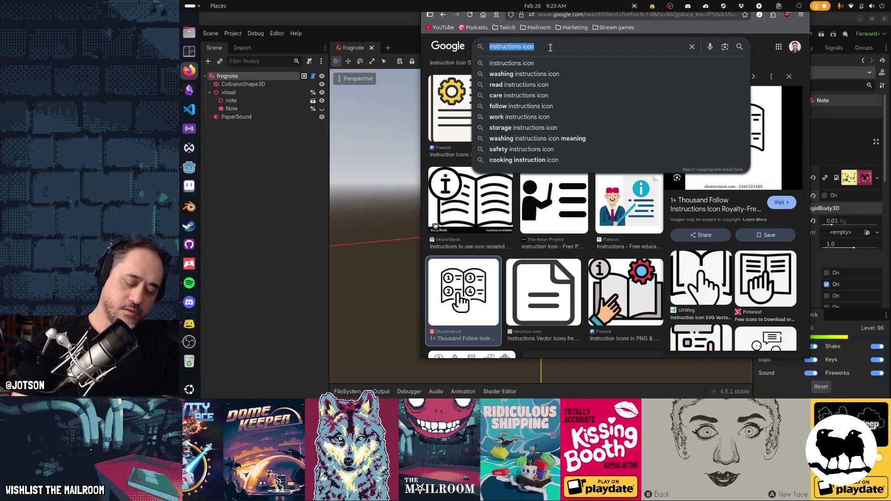
{"action": "type", "text": "icon for step by ste"}
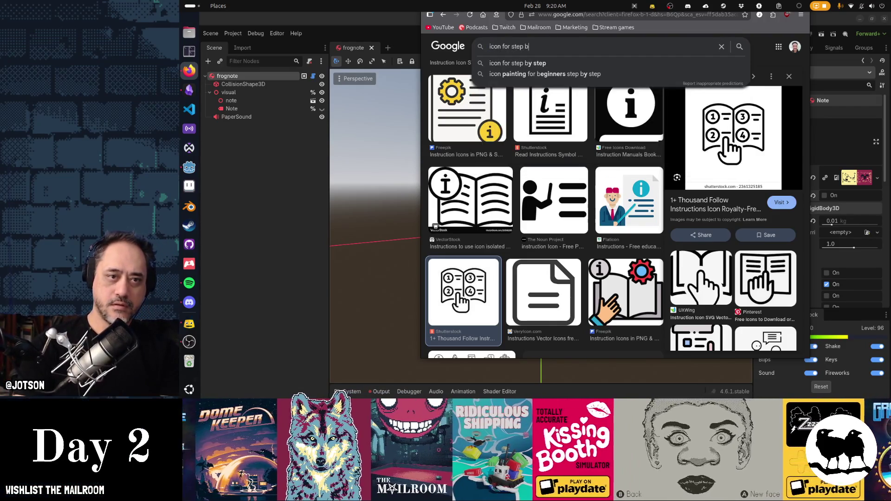
{"action": "type", "text": "p instructions"}
{"action": "key", "text": "Return"}
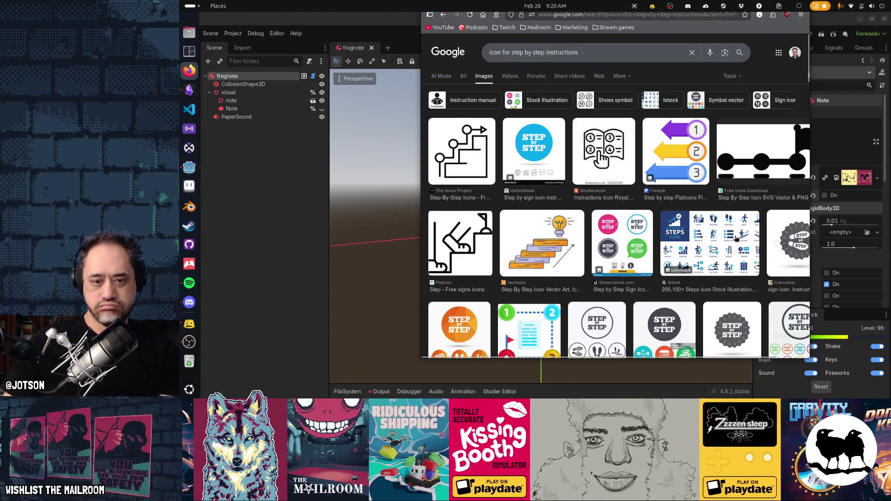
{"action": "scroll", "coordinate": [733, 308], "scroll_direction": "down", "scroll_amount": 2}
{"action": "scroll", "coordinate": [732, 308], "scroll_direction": "up", "scroll_amount": 2}
{"action": "triple_click", "coordinate": [534, 52]}
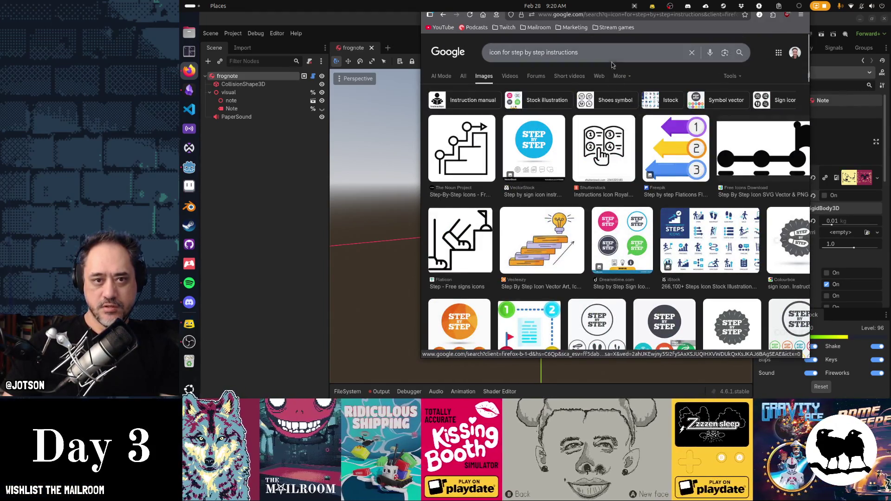
{"action": "type", "text": "icon for "}
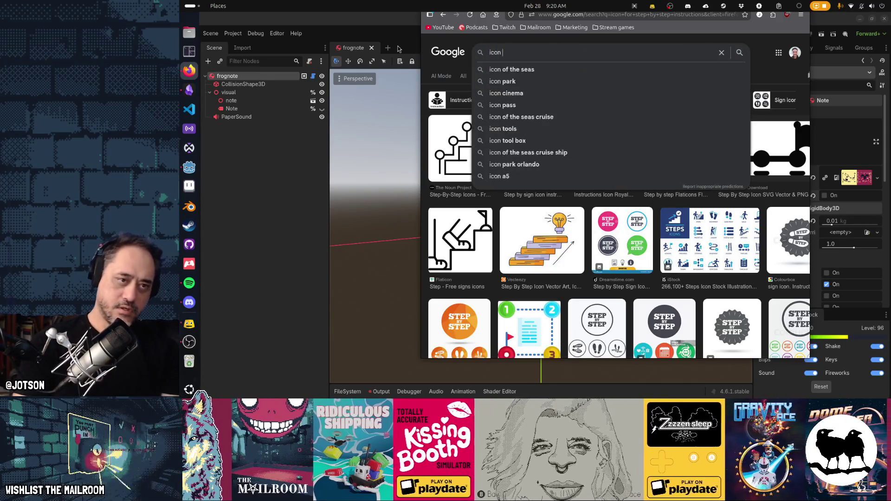
{"action": "type", "text": "do this"}
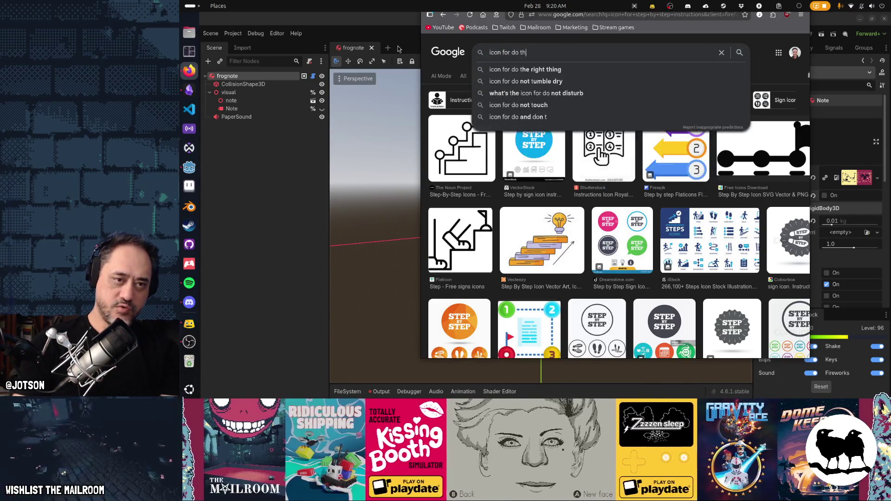
{"action": "key", "text": "Return"}
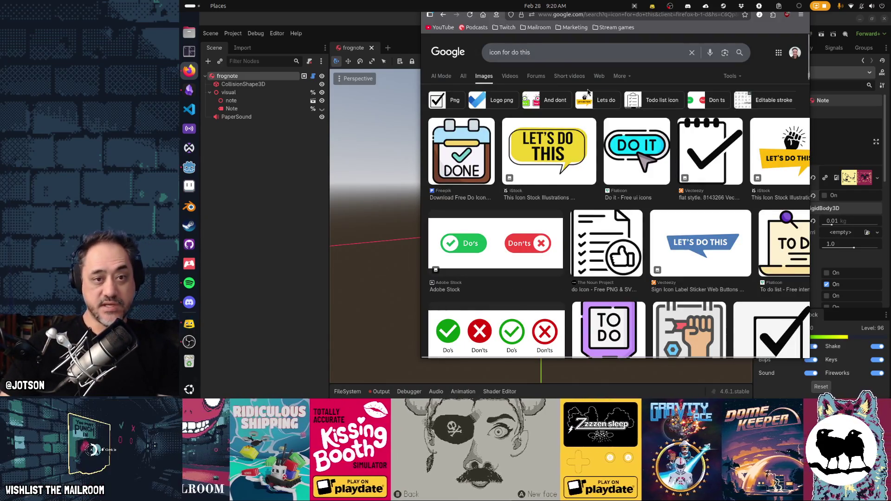
Step: Change the search to task list icons and look through the results
{"action": "type", "text": "task list"}
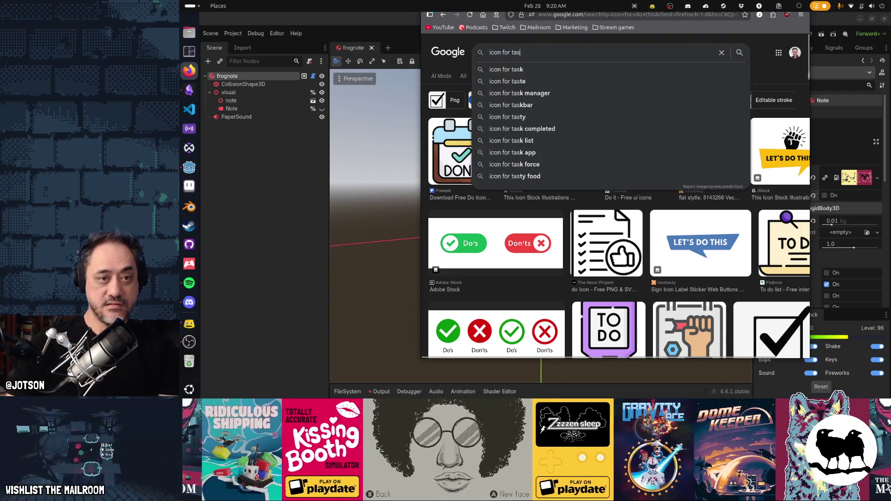
{"action": "key", "text": "Return"}
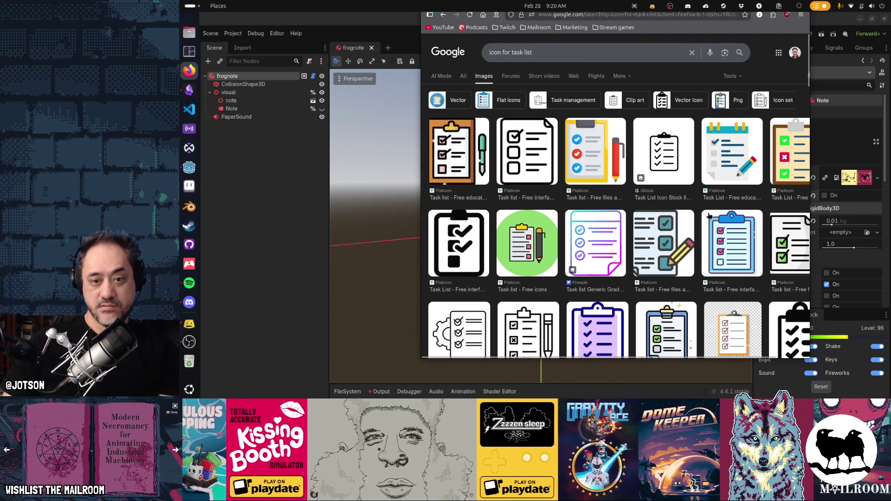
{"action": "scroll", "coordinate": [709, 215], "scroll_direction": "down", "scroll_amount": 4}
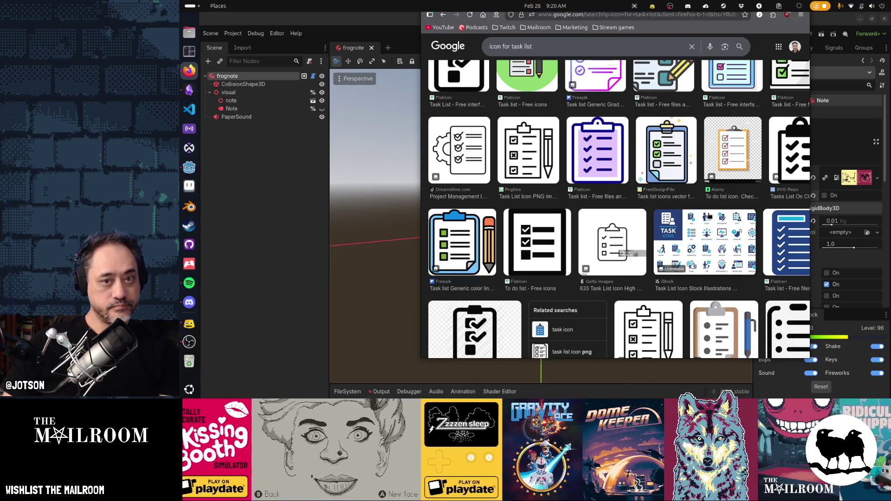
Step: Resize and reposition the browser window to uncover the Godot editor and 3D viewport
{"action": "key", "text": "alt+space"}
{"action": "key", "text": "Down"}
{"action": "key", "text": "Down"}
{"action": "key", "text": "Down"}
{"action": "key", "text": "Return"}
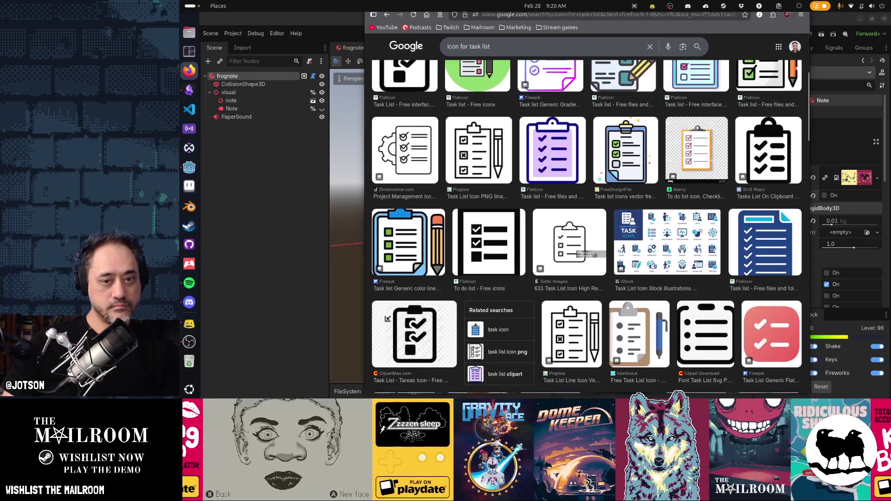
{"action": "left_click_drag", "start_coordinate": [388, 319], "coordinate": [388, 289]}
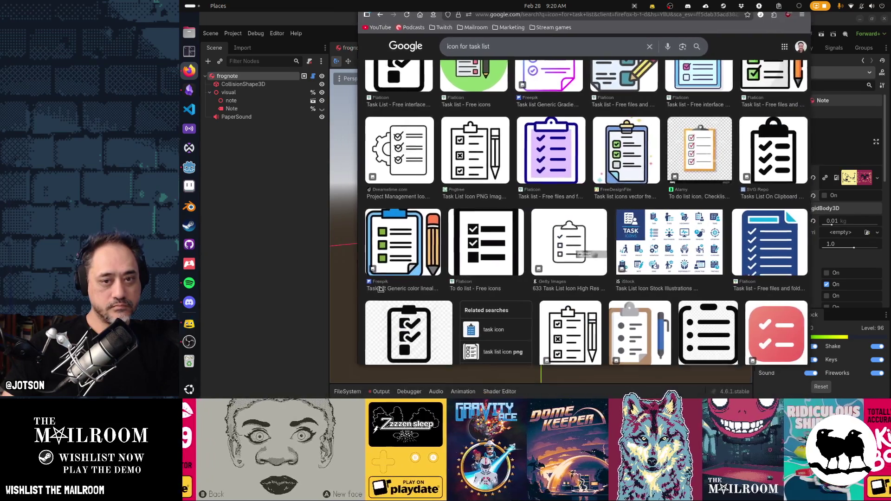
{"action": "scroll", "coordinate": [558, 284], "scroll_direction": "up", "scroll_amount": 5}
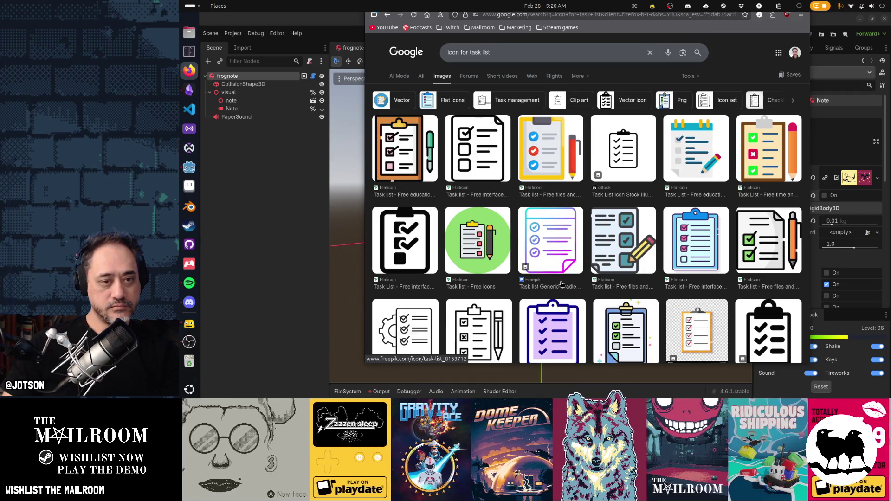
{"action": "mouse_move", "coordinate": [579, 288]}
{"action": "left_mouse_down"}
{"action": "mouse_move", "coordinate": [641, 285]}
{"action": "mouse_move", "coordinate": [583, 305]}
{"action": "left_mouse_up"}
{"action": "mouse_move", "coordinate": [461, 275]}
{"action": "left_mouse_down"}
{"action": "mouse_move", "coordinate": [566, 272]}
{"action": "mouse_move", "coordinate": [558, 270]}
{"action": "left_mouse_up"}
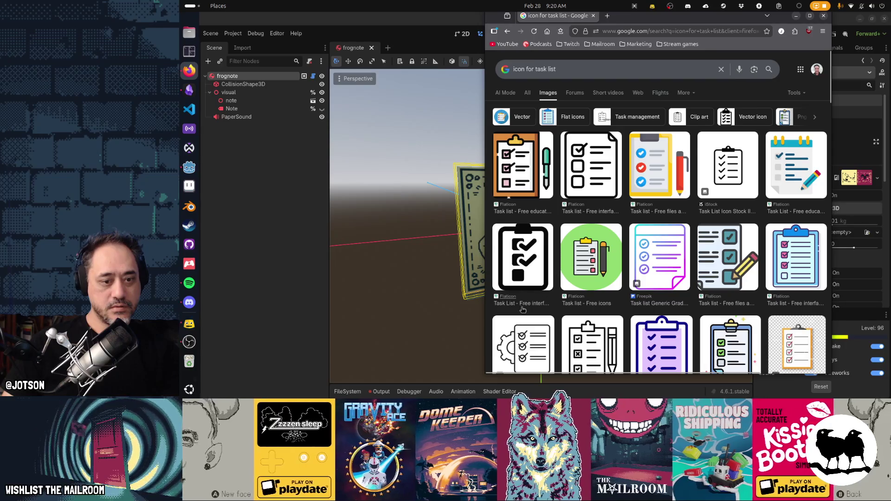
{"action": "mouse_move", "coordinate": [662, 365]}
{"action": "left_mouse_down"}
{"action": "mouse_move", "coordinate": [655, 301]}
{"action": "mouse_move", "coordinate": [654, 351]}
{"action": "left_mouse_up"}
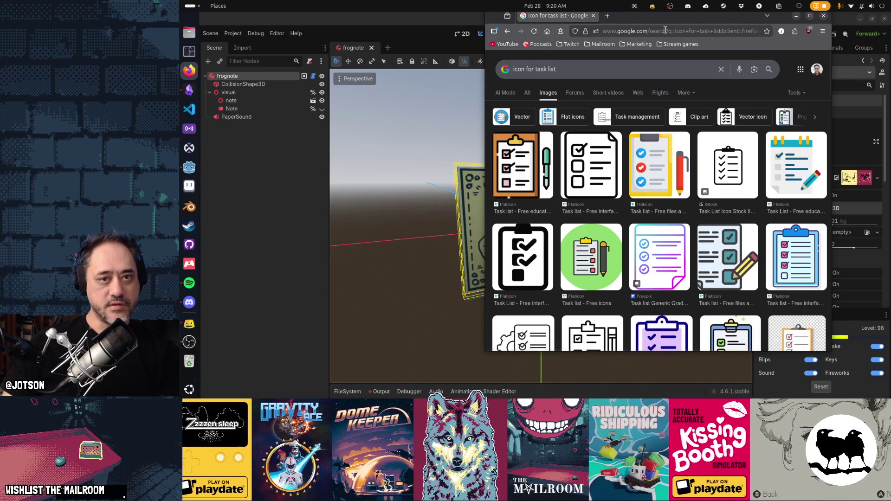
{"action": "left_click_drag", "start_coordinate": [678, 152], "coordinate": [691, 188]}
Step: Back in Godot, select the Note label and set its text to 'Instructions'
{"action": "left_click", "coordinate": [448, 41]}
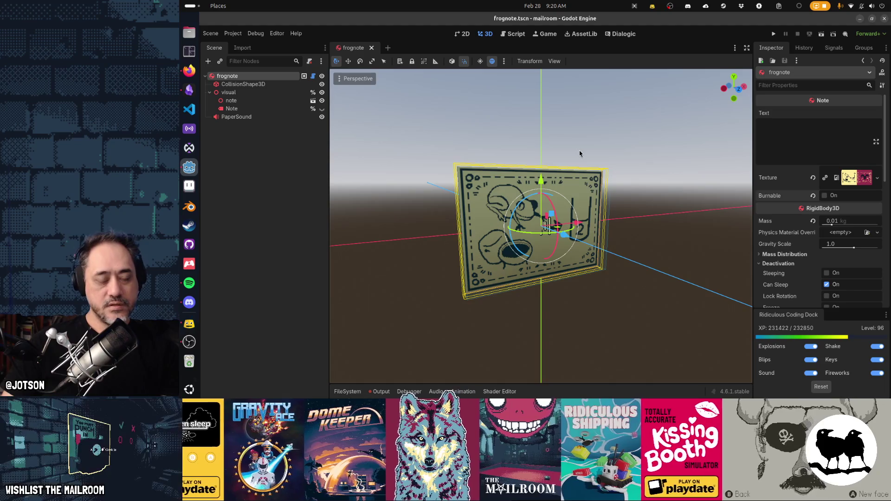
{"action": "left_click", "coordinate": [497, 253]}
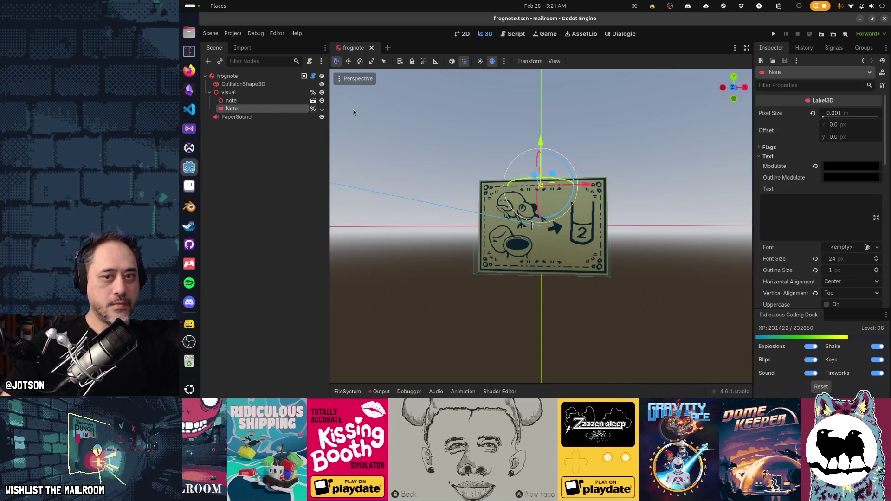
{"action": "left_click", "coordinate": [812, 205]}
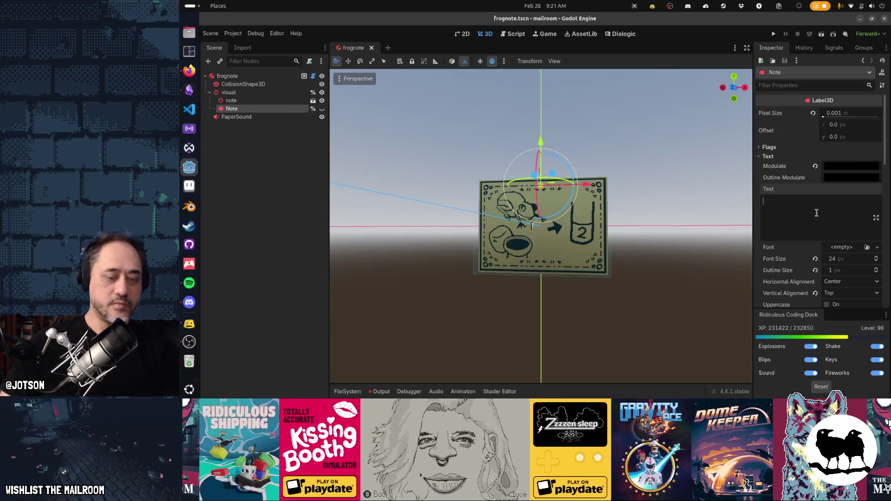
{"action": "type", "text": "Instructions"}
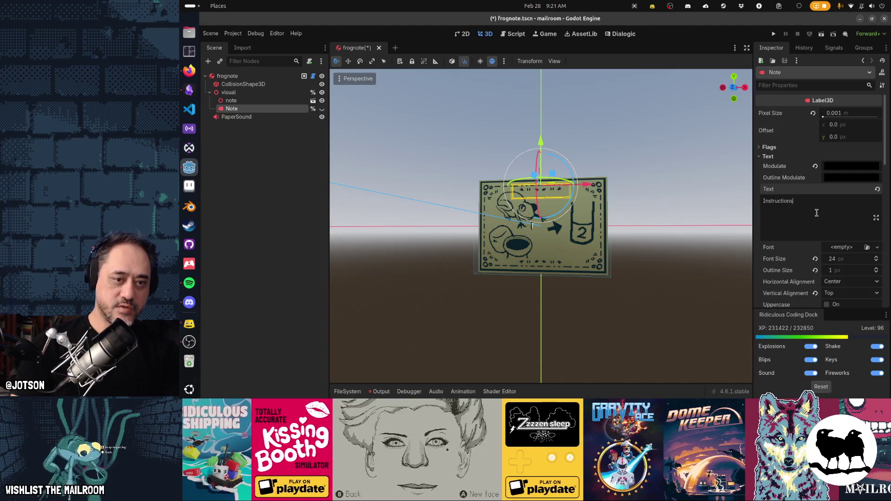
Step: Rotate the Note label slightly and nudge it along the X axis
{"action": "mouse_move", "coordinate": [704, 191]}
{"action": "left_mouse_down"}
{"action": "mouse_move", "coordinate": [446, 245]}
{"action": "mouse_move", "coordinate": [384, 225]}
{"action": "mouse_move", "coordinate": [610, 230]}
{"action": "mouse_move", "coordinate": [603, 210]}
{"action": "mouse_move", "coordinate": [527, 270]}
{"action": "mouse_move", "coordinate": [505, 218]}
{"action": "left_mouse_up"}
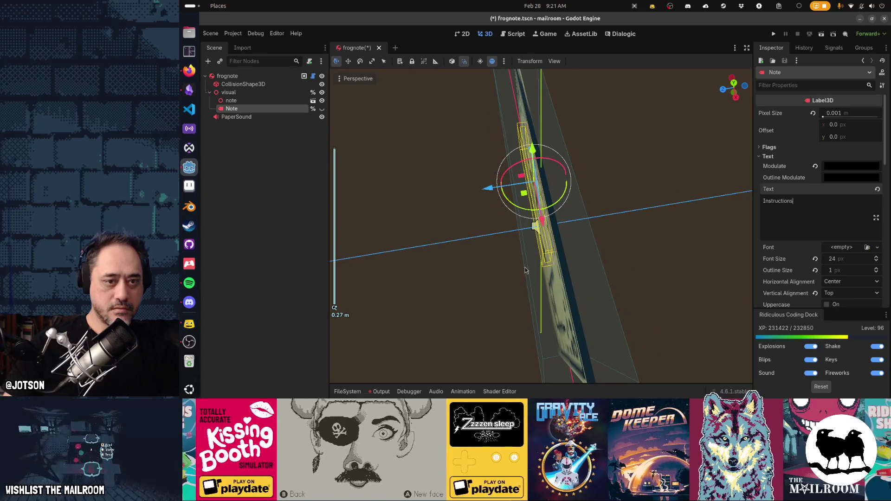
{"action": "mouse_move", "coordinate": [491, 188]}
{"action": "left_mouse_down"}
{"action": "mouse_move", "coordinate": [483, 189]}
{"action": "mouse_move", "coordinate": [714, 157]}
{"action": "mouse_move", "coordinate": [731, 188]}
{"action": "mouse_move", "coordinate": [680, 184]}
{"action": "left_mouse_up"}
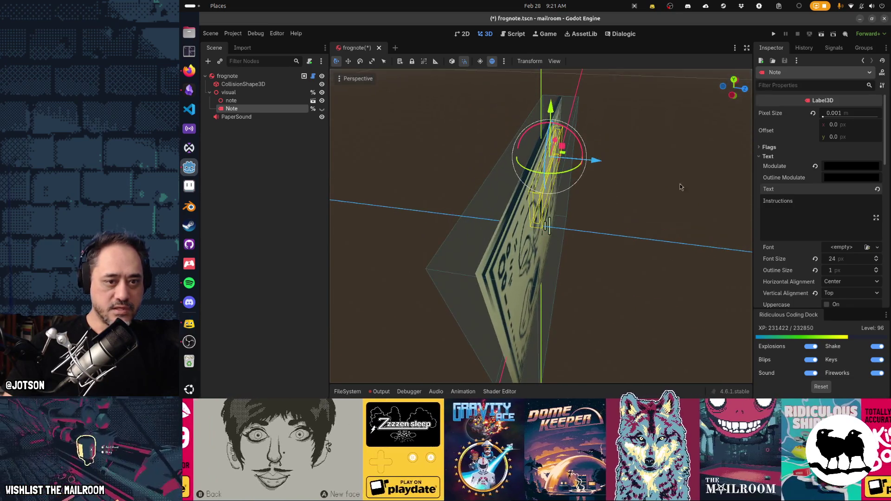
{"action": "mouse_move", "coordinate": [605, 164]}
{"action": "left_mouse_down"}
{"action": "mouse_move", "coordinate": [614, 163]}
{"action": "mouse_move", "coordinate": [596, 164]}
{"action": "mouse_move", "coordinate": [609, 149]}
{"action": "mouse_move", "coordinate": [670, 206]}
{"action": "mouse_move", "coordinate": [631, 212]}
{"action": "mouse_move", "coordinate": [557, 176]}
{"action": "mouse_move", "coordinate": [633, 221]}
{"action": "left_mouse_up"}
{"action": "scroll", "coordinate": [669, 206], "scroll_direction": "up", "scroll_amount": 3}
Step: Undo and redo the label edits until the note stands upright, with the label visible
{"action": "left_click", "coordinate": [321, 109]}
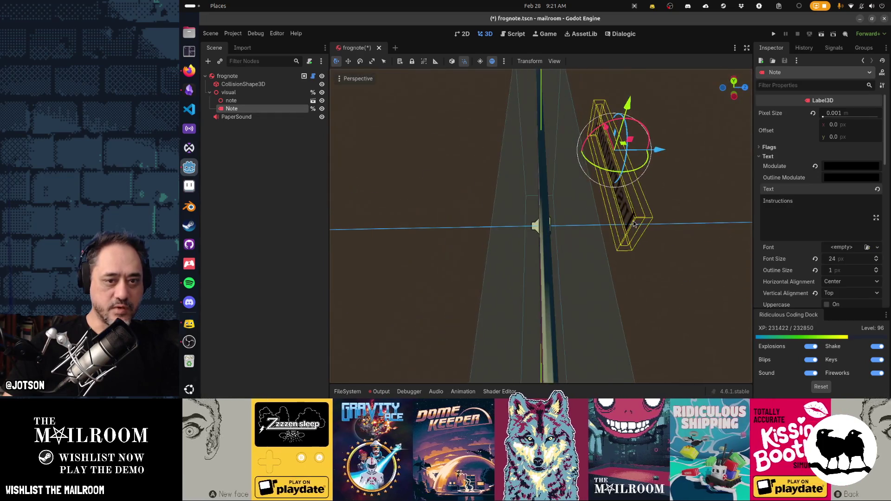
{"action": "key", "text": "ctrl+z"}
{"action": "key", "text": "ctrl+z"}
{"action": "key", "text": "ctrl+z"}
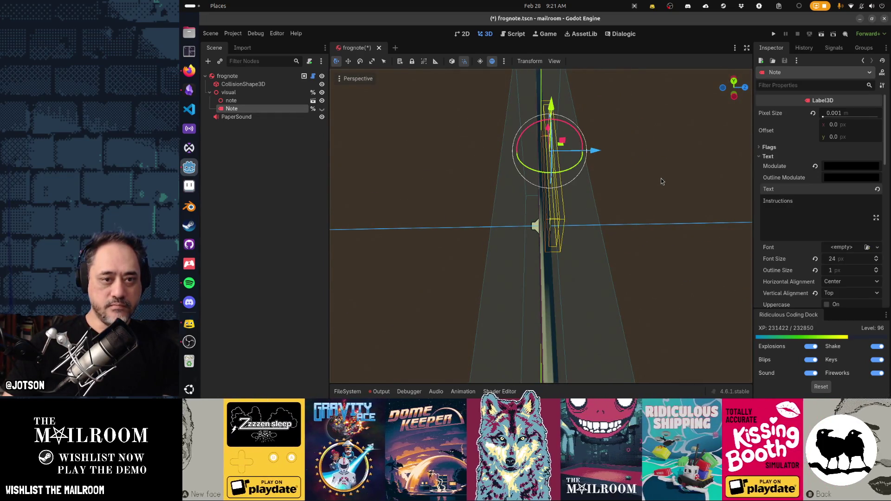
{"action": "key", "text": "ctrl+z"}
{"action": "key", "text": "ctrl+shift+z"}
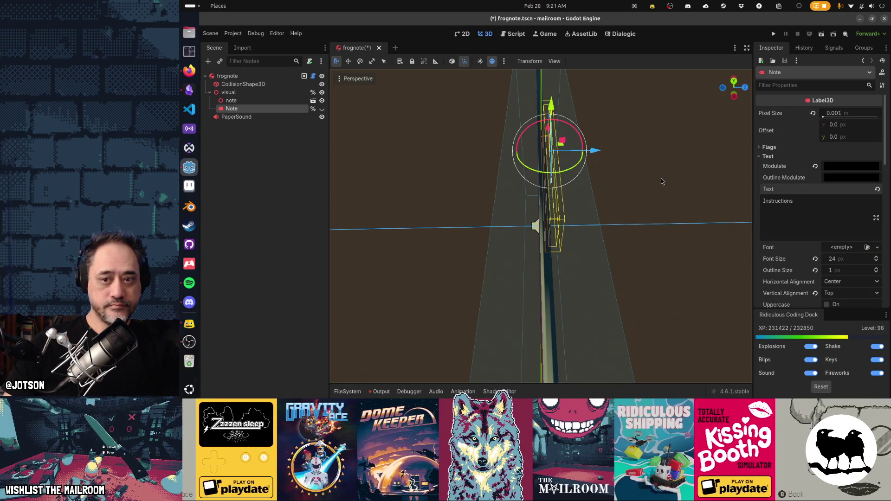
{"action": "left_click", "coordinate": [321, 109]}
Step: Face the note's front and move the Instructions label right and down across it
{"action": "mouse_move", "coordinate": [557, 223]}
{"action": "left_mouse_down"}
{"action": "mouse_move", "coordinate": [538, 174]}
{"action": "mouse_move", "coordinate": [613, 193]}
{"action": "left_mouse_up"}
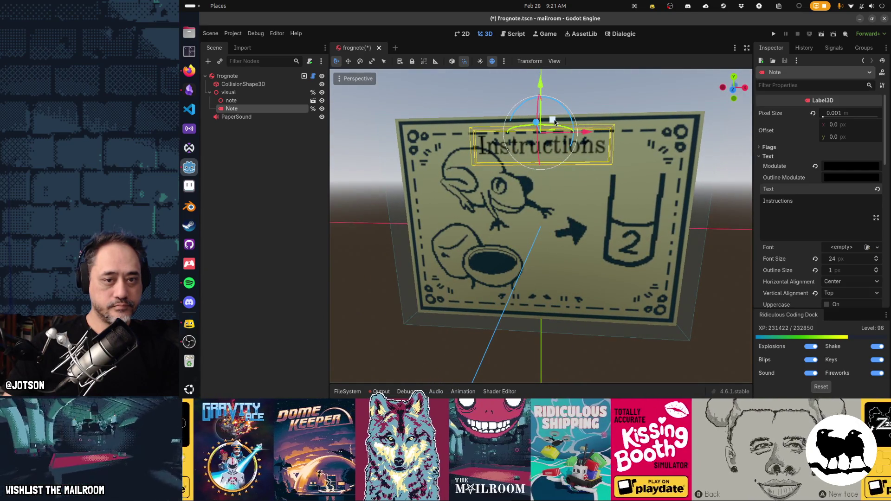
{"action": "mouse_move", "coordinate": [555, 122]}
{"action": "left_mouse_down"}
{"action": "mouse_move", "coordinate": [600, 134]}
{"action": "mouse_move", "coordinate": [608, 167]}
{"action": "mouse_move", "coordinate": [582, 225]}
{"action": "mouse_move", "coordinate": [514, 226]}
{"action": "mouse_move", "coordinate": [565, 274]}
{"action": "mouse_move", "coordinate": [500, 272]}
{"action": "left_mouse_up"}
{"action": "left_click", "coordinate": [624, 118]}
{"action": "scroll", "coordinate": [541, 278], "scroll_direction": "up", "scroll_amount": 2}
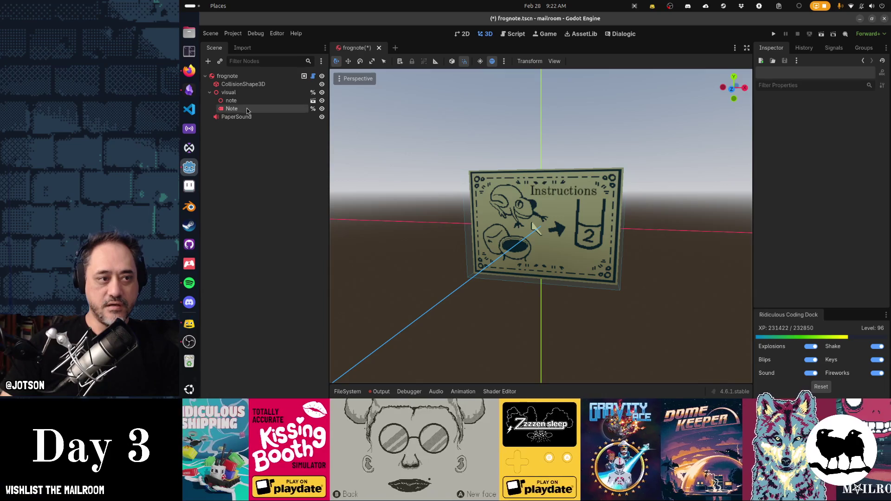
Step: Change the Note label's Text property to 'Send a frog to Contracts'
{"action": "left_click", "coordinate": [232, 109]}
{"action": "left_click", "coordinate": [830, 211]}
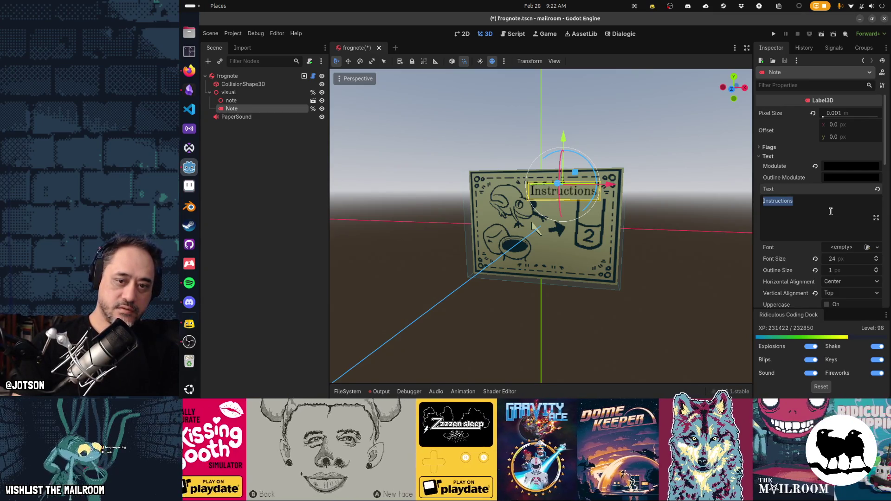
{"action": "type", "text": "Send a fr"}
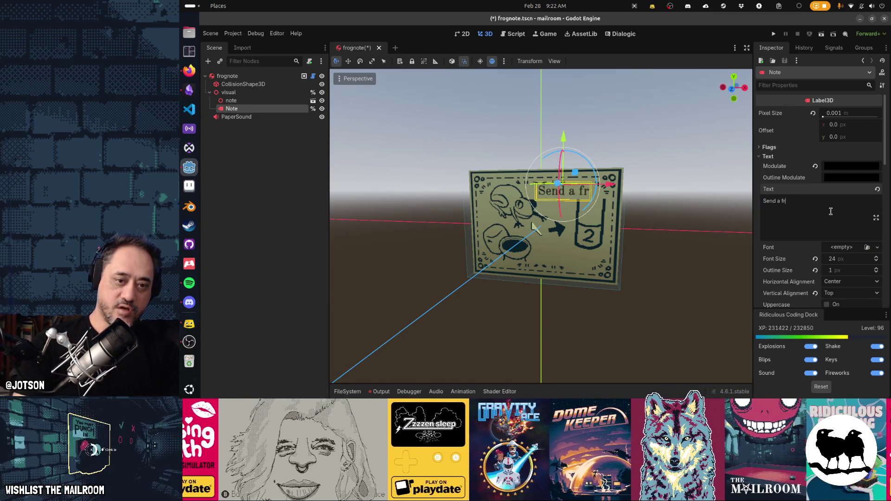
{"action": "type", "text": "rog to the second "}
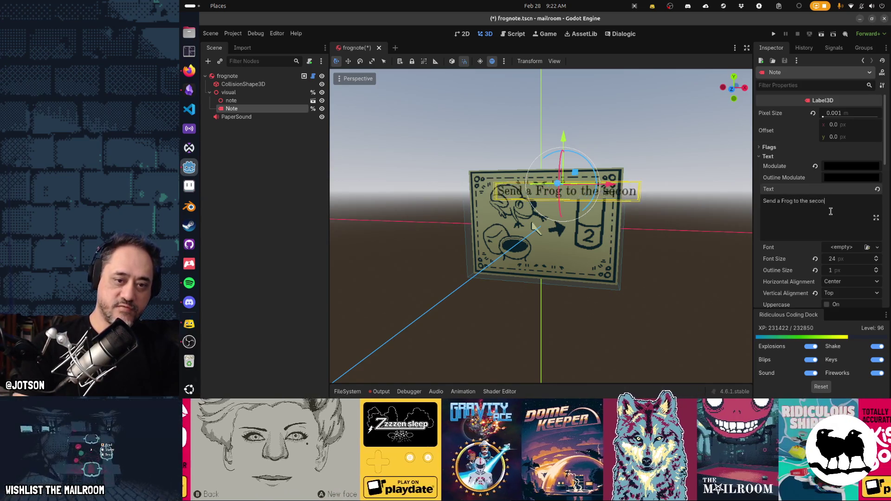
{"action": "type", "text": "floo"}
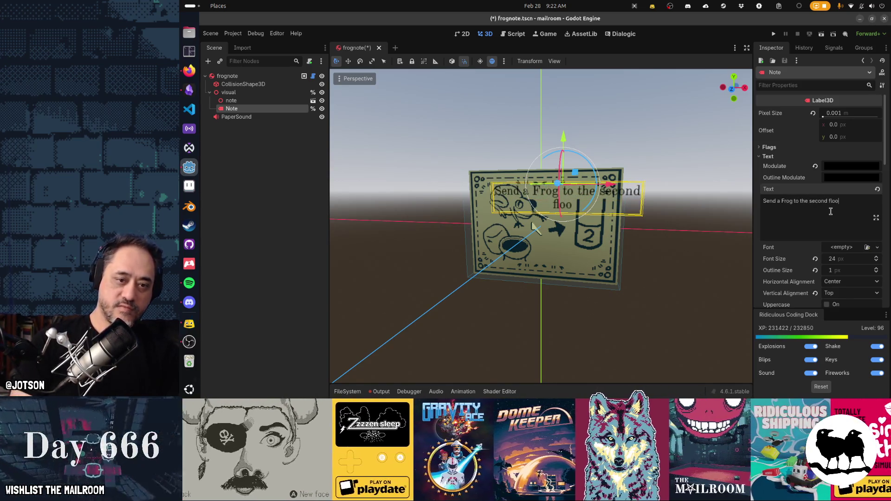
{"action": "key", "text": "ctrl+shift+Left"}
{"action": "key", "text": "ctrl+shift+Left"}
{"action": "key", "text": "ctrl+shift+Left"}
{"action": "type", "text": "Contrac"}
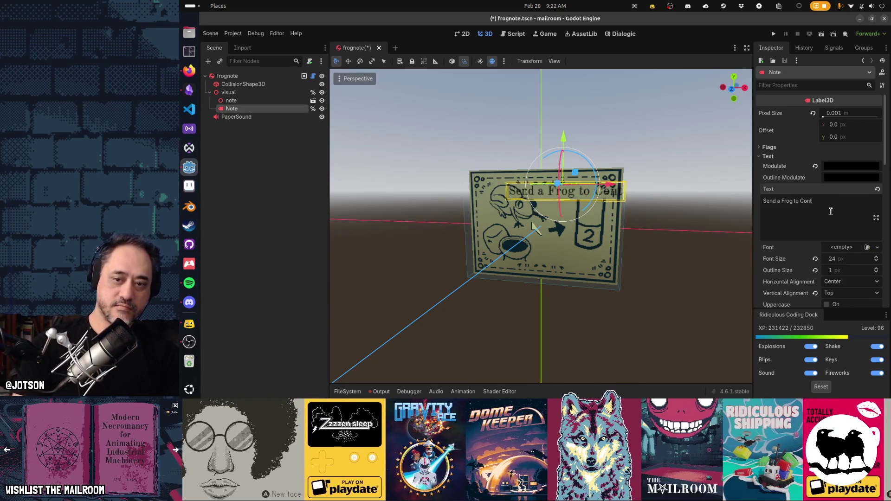
{"action": "type", "text": "ts"}
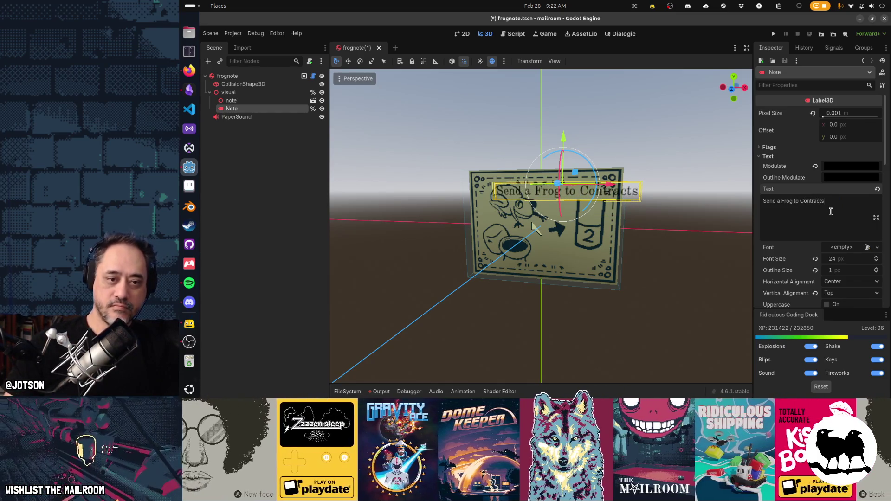
{"action": "key", "text": "Left"}
{"action": "key", "text": "Left"}
{"action": "key", "text": "Left"}
{"action": "key", "text": "BackSpace"}
{"action": "type", "text": "f"}
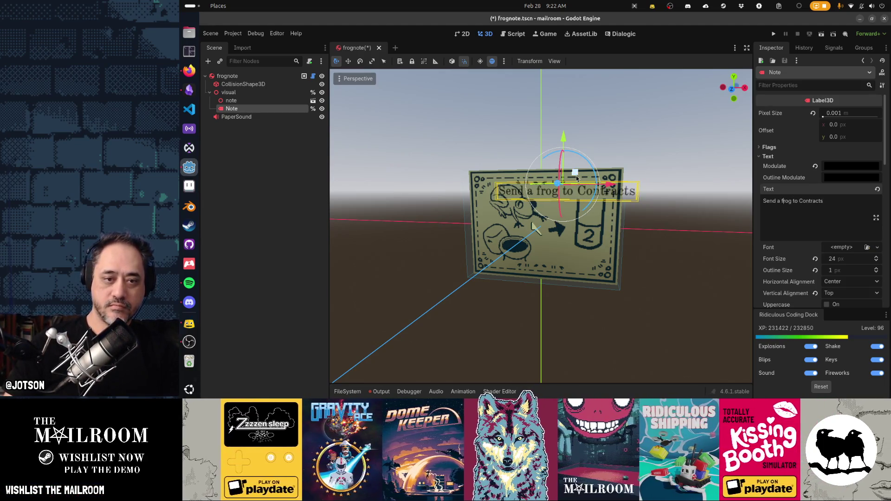
Step: Switch to front view and move the label down and left on the note
{"action": "left_click_drag", "start_coordinate": [576, 178], "coordinate": [589, 212]}
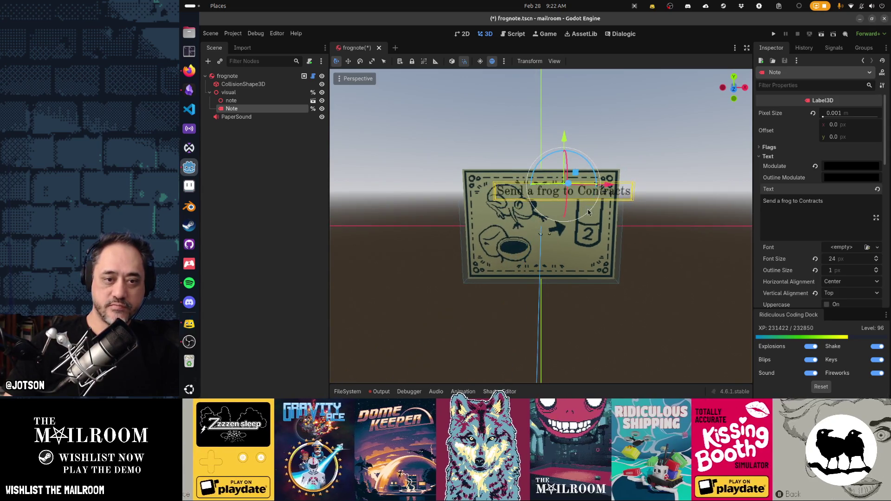
{"action": "key", "text": "KP_1"}
{"action": "left_click_drag", "start_coordinate": [574, 174], "coordinate": [553, 206]}
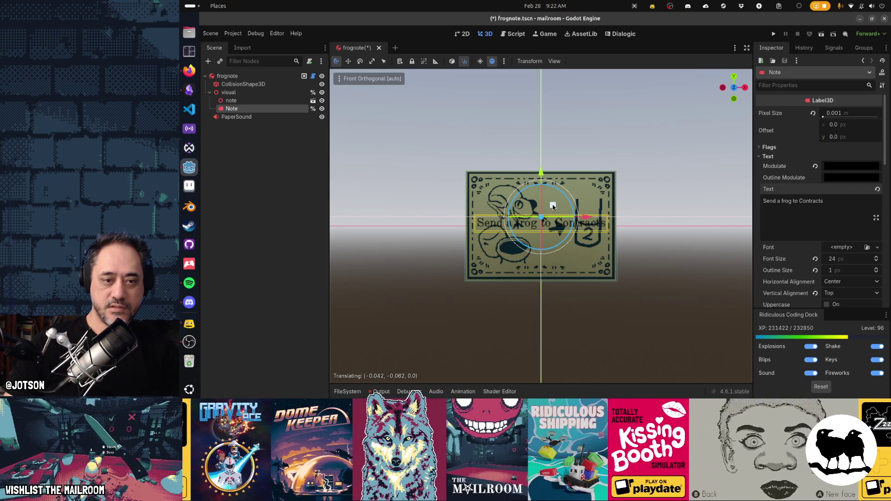
Step: Try raising the label toward the note's top, then delete the Note label node
{"action": "mouse_move", "coordinate": [493, 263]}
{"action": "left_mouse_down"}
{"action": "mouse_move", "coordinate": [530, 279]}
{"action": "mouse_move", "coordinate": [729, 299]}
{"action": "left_mouse_up"}
{"action": "mouse_move", "coordinate": [740, 296]}
{"action": "left_mouse_down"}
{"action": "mouse_move", "coordinate": [581, 299]}
{"action": "mouse_move", "coordinate": [456, 280]}
{"action": "mouse_move", "coordinate": [478, 265]}
{"action": "mouse_move", "coordinate": [517, 280]}
{"action": "mouse_move", "coordinate": [506, 276]}
{"action": "left_mouse_up"}
{"action": "mouse_move", "coordinate": [542, 178]}
{"action": "left_mouse_down"}
{"action": "mouse_move", "coordinate": [548, 133]}
{"action": "mouse_move", "coordinate": [512, 229]}
{"action": "mouse_move", "coordinate": [628, 243]}
{"action": "mouse_move", "coordinate": [544, 251]}
{"action": "left_mouse_up"}
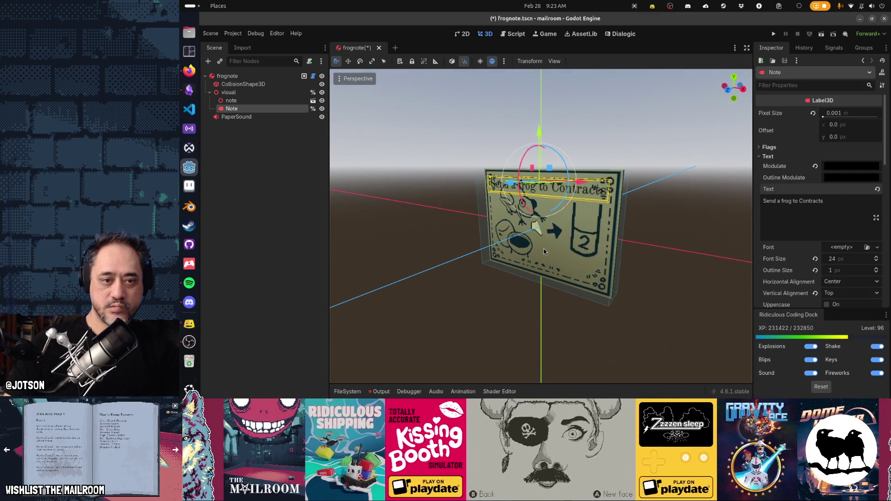
{"action": "key", "text": "Delete"}
{"action": "key", "text": "Return"}
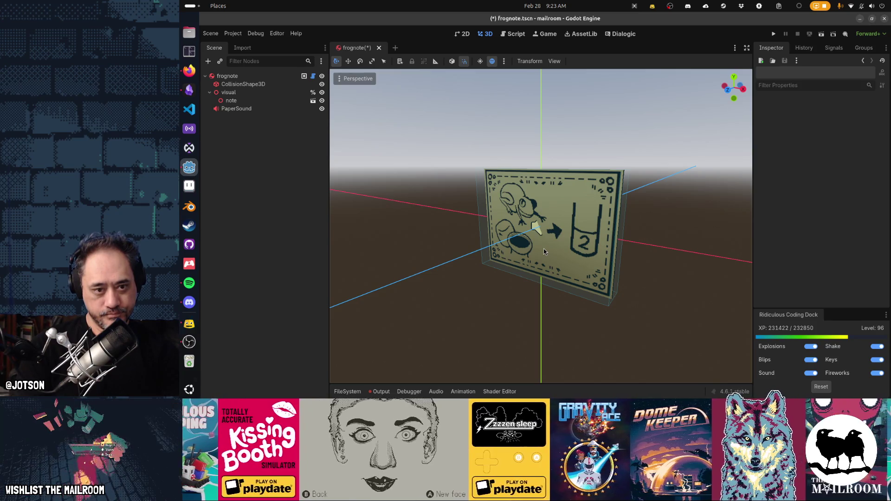
Step: Save the frognote scene and select its frognote root node
{"action": "key", "text": "ctrl+s"}
{"action": "left_click", "coordinate": [273, 78]}
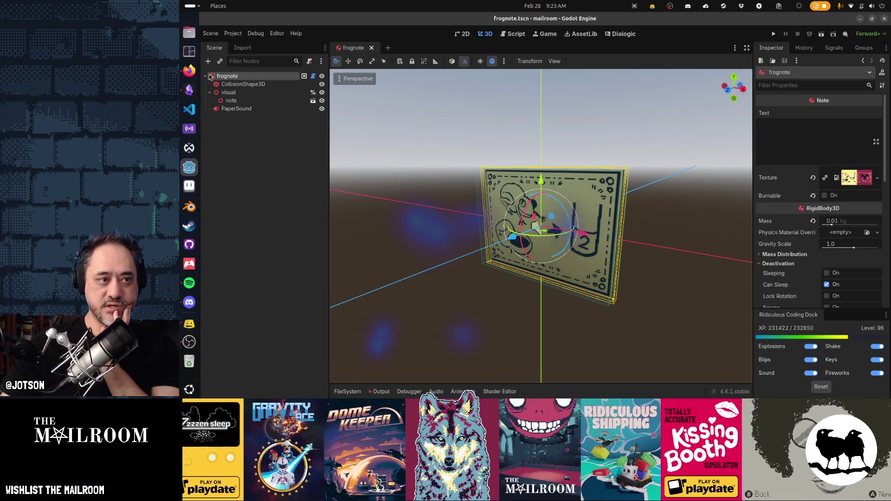
{"action": "mouse_move", "coordinate": [353, 260]}
{"action": "left_mouse_down"}
{"action": "mouse_move", "coordinate": [559, 287]}
{"action": "mouse_move", "coordinate": [637, 278]}
{"action": "mouse_move", "coordinate": [514, 268]}
{"action": "left_mouse_up"}
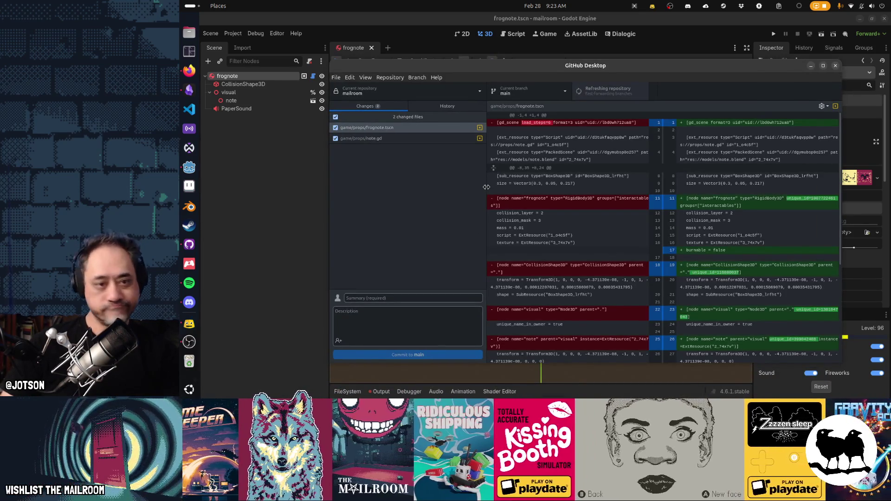
Step: Review the note.gd and frognote.tscn diffs and commit them to main as 'make frog note not burnable'
{"action": "left_click", "coordinate": [433, 138]}
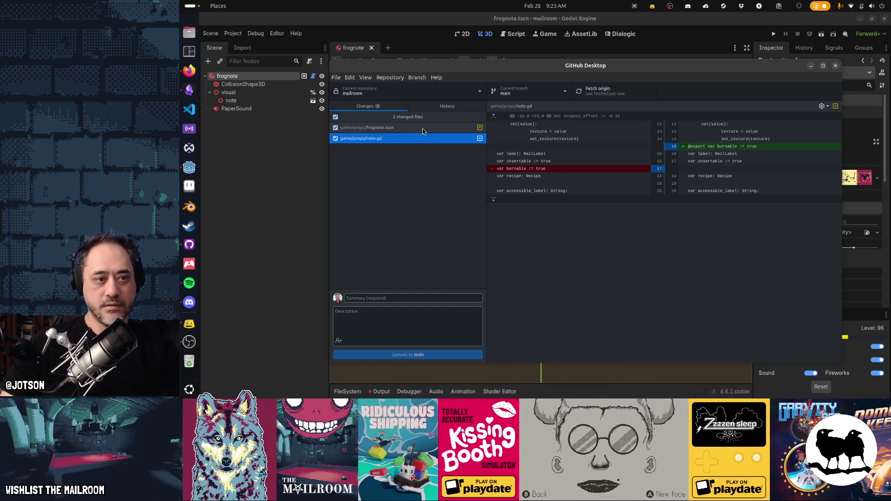
{"action": "left_click", "coordinate": [422, 129]}
{"action": "left_click", "coordinate": [406, 296]}
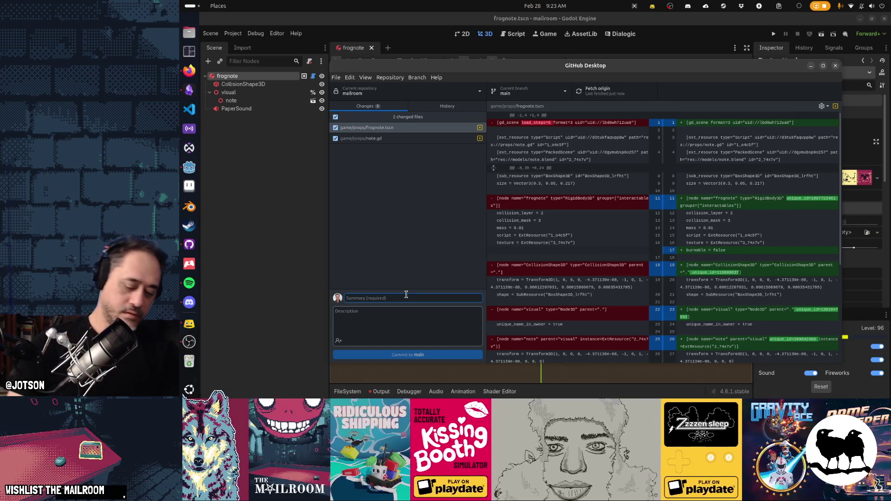
{"action": "type", "text": "make frog note not burnabl"}
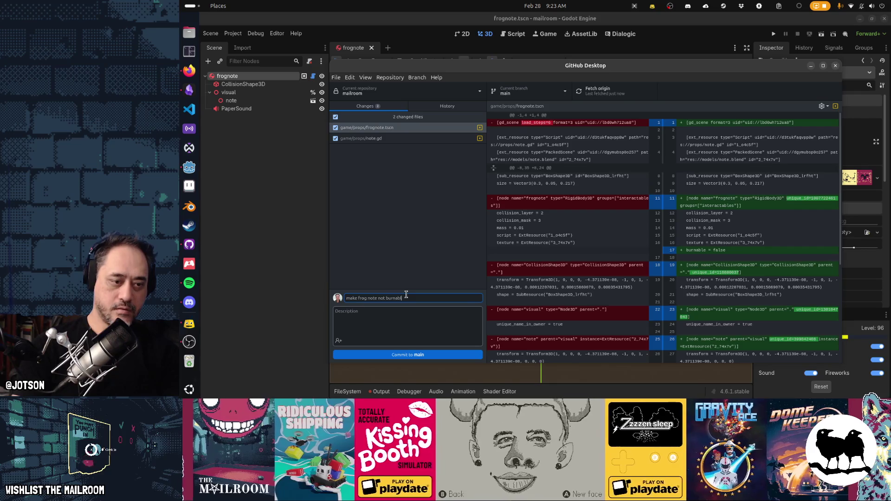
{"action": "type", "text": "e"}
{"action": "left_click", "coordinate": [408, 354]}
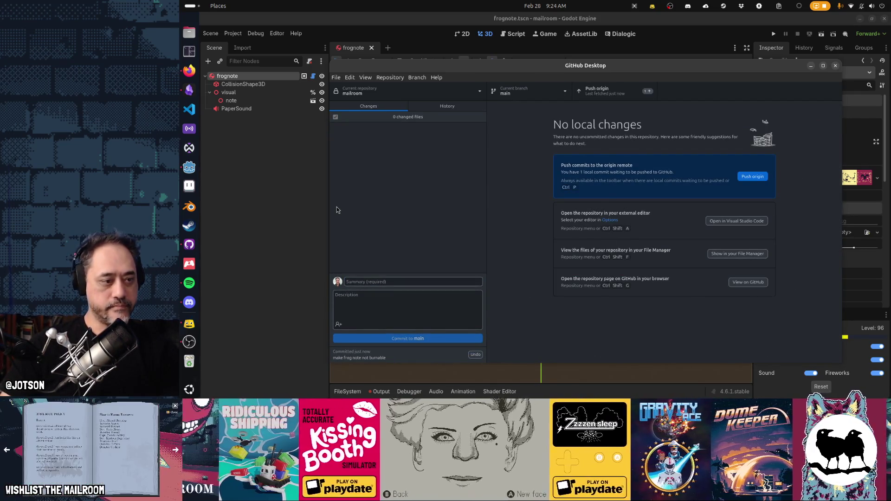
Step: Quit Spotify and tick the unburnable frog note task on the Obsidian TODO board
{"action": "right_click", "coordinate": [198, 286]}
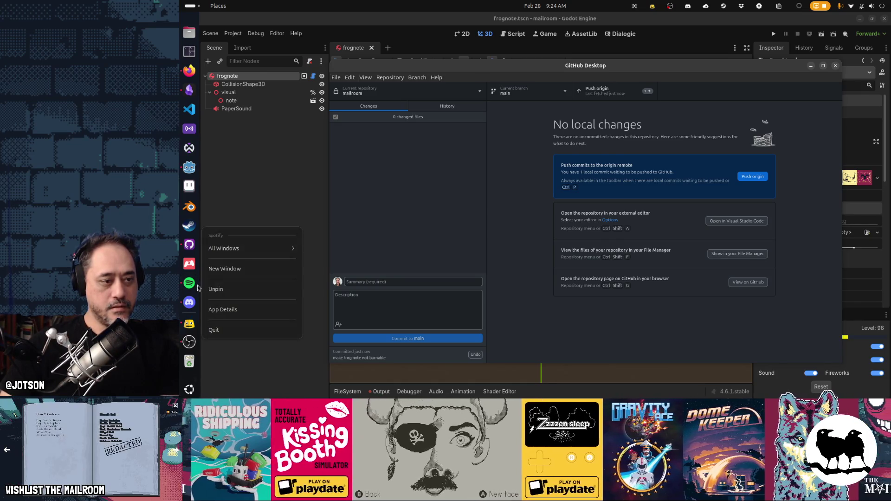
{"action": "left_click", "coordinate": [217, 329]}
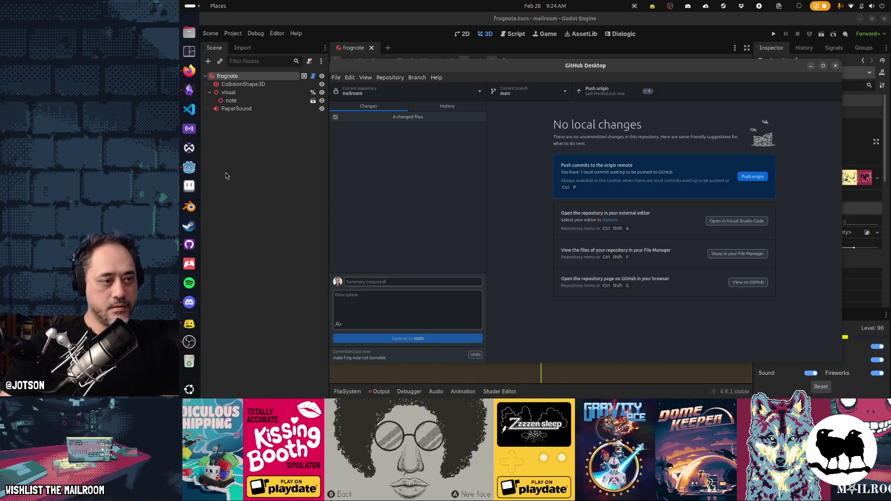
{"action": "left_click", "coordinate": [187, 91]}
{"action": "left_click", "coordinate": [374, 81]}
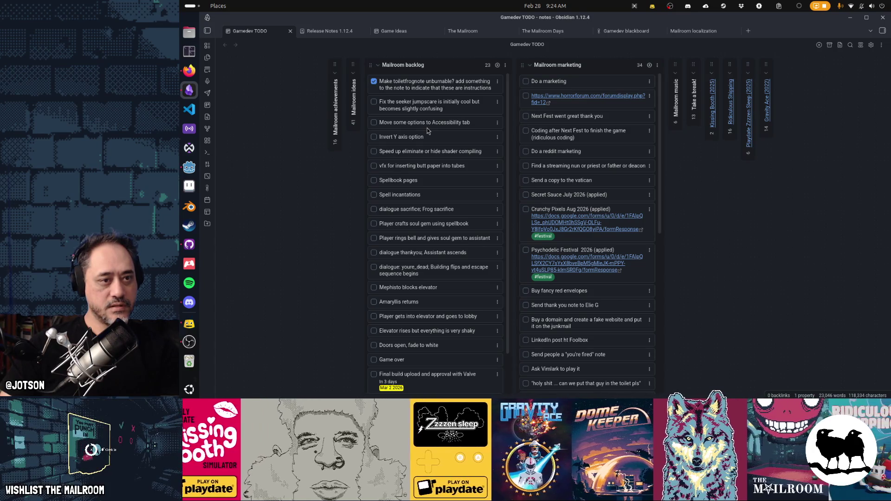
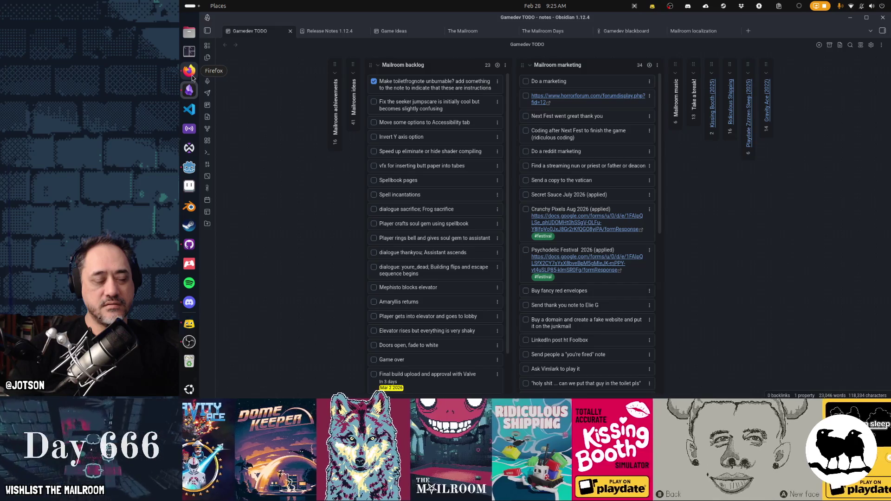
Step: Switch from Obsidian to the Godot editor showing the frognote scene
{"action": "left_click", "coordinate": [189, 167]}
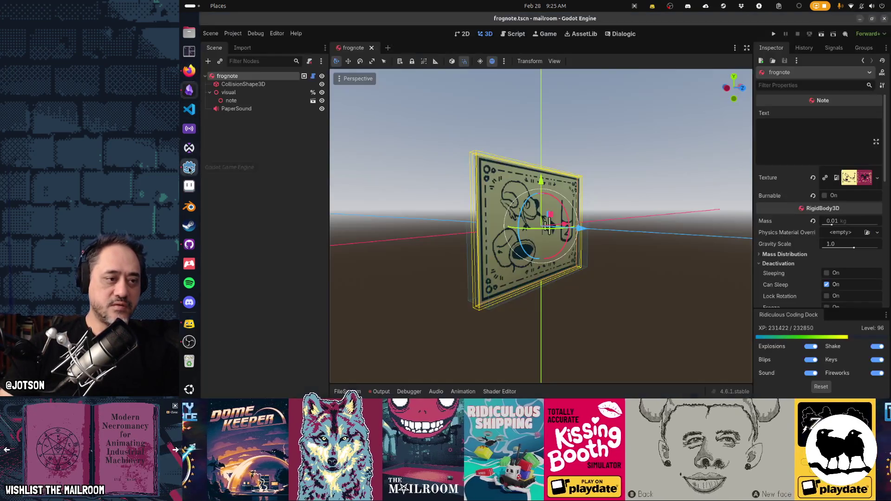
Step: Close the frognote scene and quick-open seeker.tscn by searching 'seeker'
{"action": "left_click", "coordinate": [371, 48]}
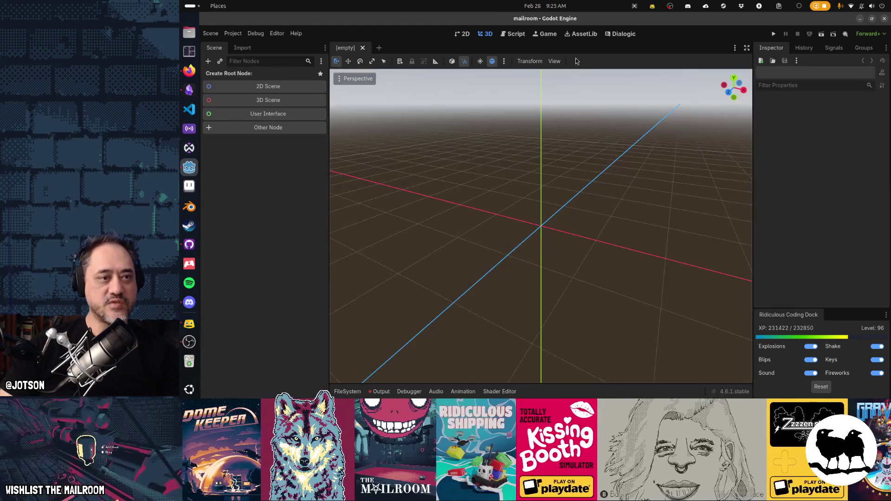
{"action": "key", "text": "shift+alt+o"}
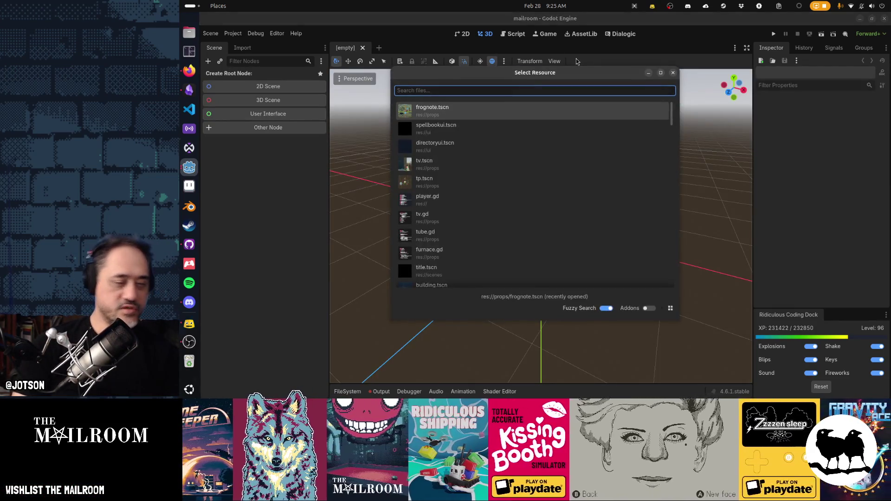
{"action": "type", "text": "seeker"}
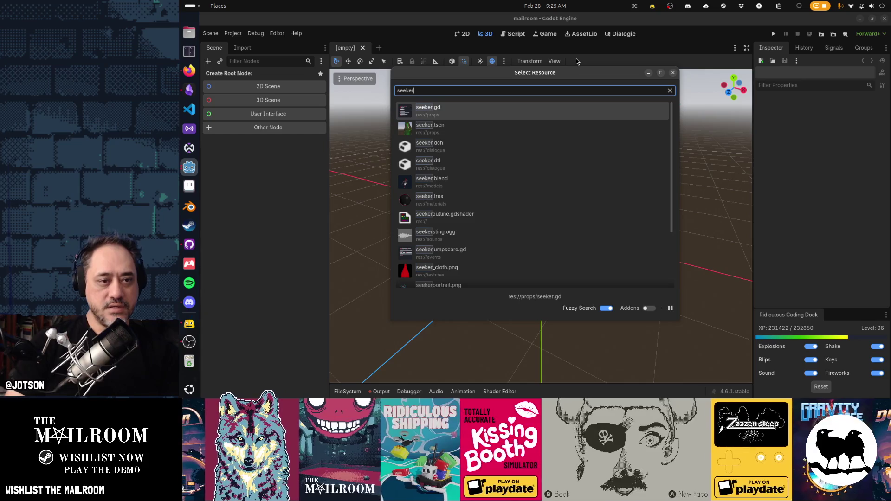
{"action": "key", "text": "Return"}
Step: Inspect the seeker character from several angles, briefly selecting its pants mesh, then open seeker.gd
{"action": "mouse_move", "coordinate": [693, 225]}
{"action": "left_mouse_down"}
{"action": "mouse_move", "coordinate": [647, 225]}
{"action": "mouse_move", "coordinate": [634, 192]}
{"action": "mouse_move", "coordinate": [524, 227]}
{"action": "left_mouse_up"}
{"action": "scroll", "coordinate": [543, 231], "scroll_direction": "down", "scroll_amount": 3}
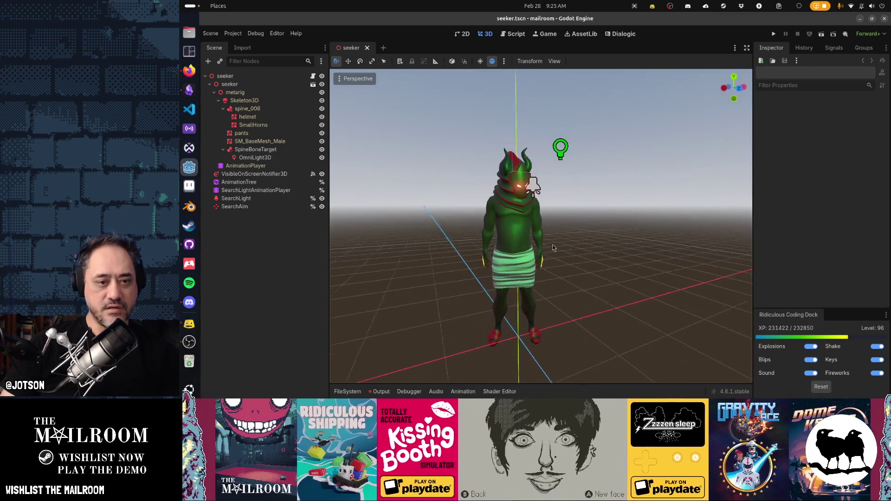
{"action": "left_click", "coordinate": [529, 257]}
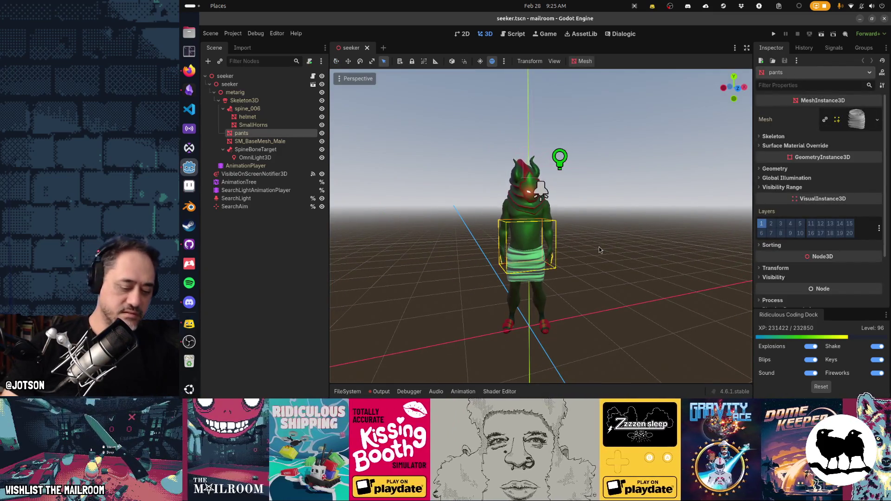
{"action": "scroll", "coordinate": [603, 249], "scroll_direction": "up", "scroll_amount": 3}
{"action": "scroll", "coordinate": [625, 141], "scroll_direction": "down", "scroll_amount": 5}
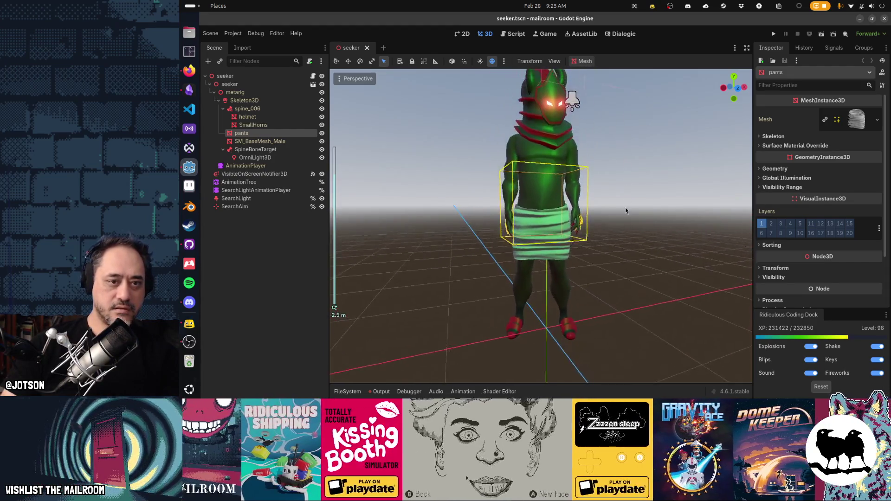
{"action": "mouse_move", "coordinate": [593, 252]}
{"action": "left_mouse_down"}
{"action": "mouse_move", "coordinate": [659, 251]}
{"action": "mouse_move", "coordinate": [594, 236]}
{"action": "mouse_move", "coordinate": [608, 220]}
{"action": "left_mouse_up"}
{"action": "scroll", "coordinate": [596, 236], "scroll_direction": "down", "scroll_amount": 3}
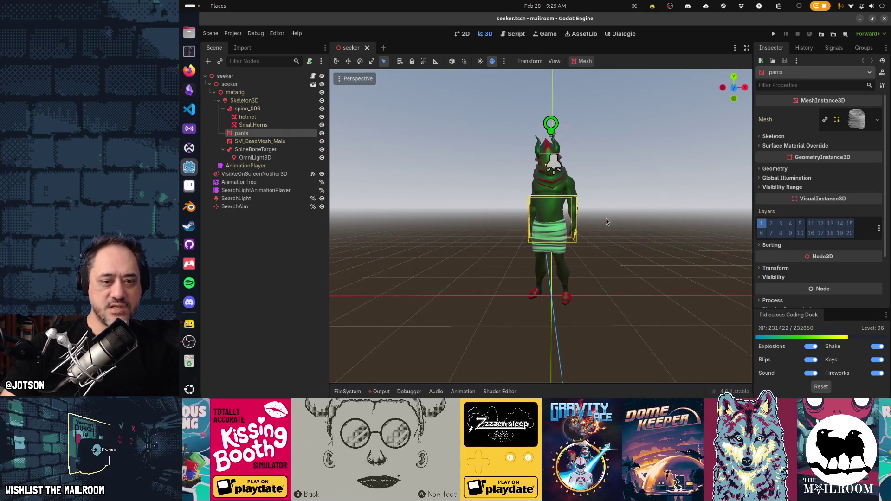
{"action": "left_click", "coordinate": [604, 221]}
{"action": "mouse_move", "coordinate": [601, 222]}
{"action": "left_mouse_down"}
{"action": "mouse_move", "coordinate": [628, 221]}
{"action": "mouse_move", "coordinate": [583, 223]}
{"action": "mouse_move", "coordinate": [598, 223]}
{"action": "left_mouse_up"}
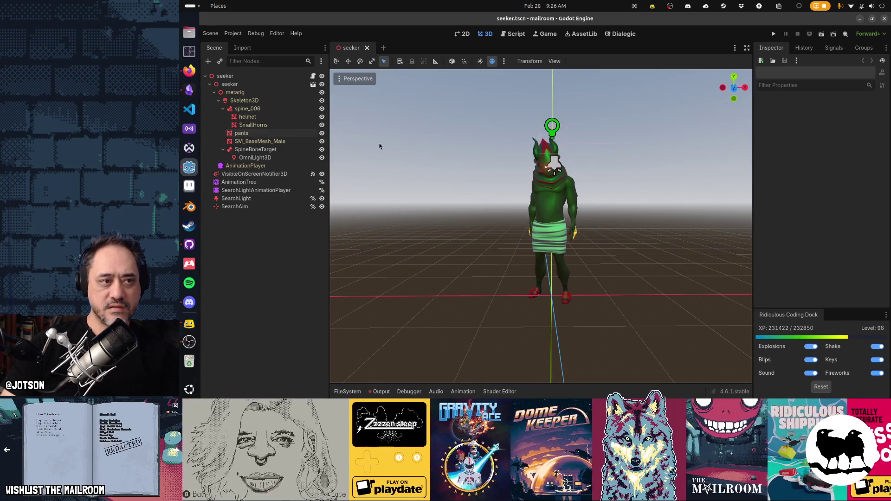
{"action": "left_click", "coordinate": [314, 76]}
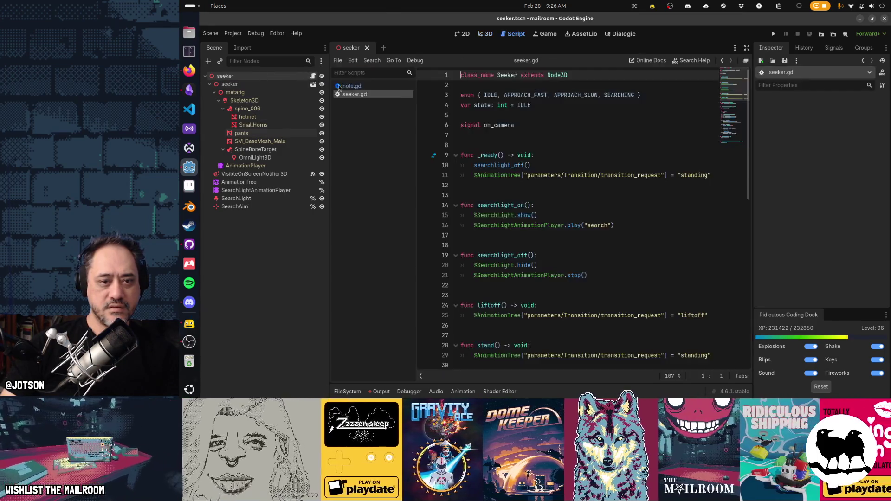
Step: Go to line 56 in the seeker script's APPROACH_FAST block and run the game
{"action": "left_click", "coordinate": [260, 76]}
{"action": "scroll", "coordinate": [632, 191], "scroll_direction": "down", "scroll_amount": 6}
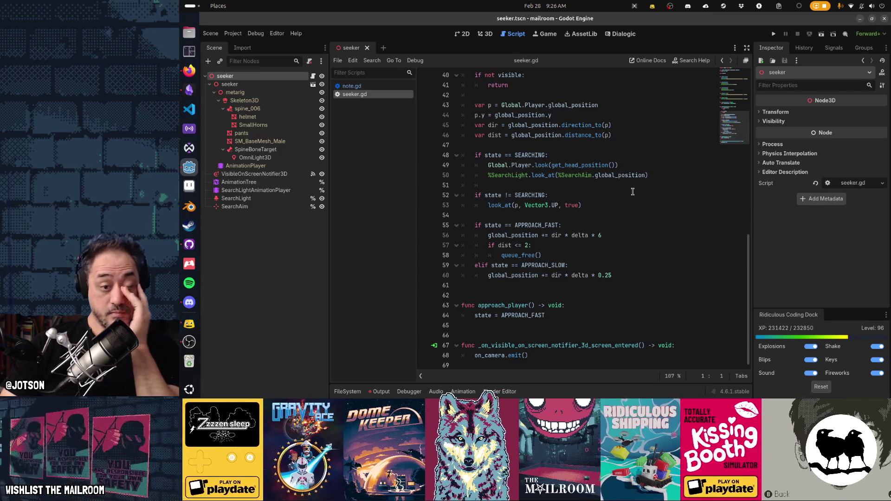
{"action": "left_click", "coordinate": [620, 236]}
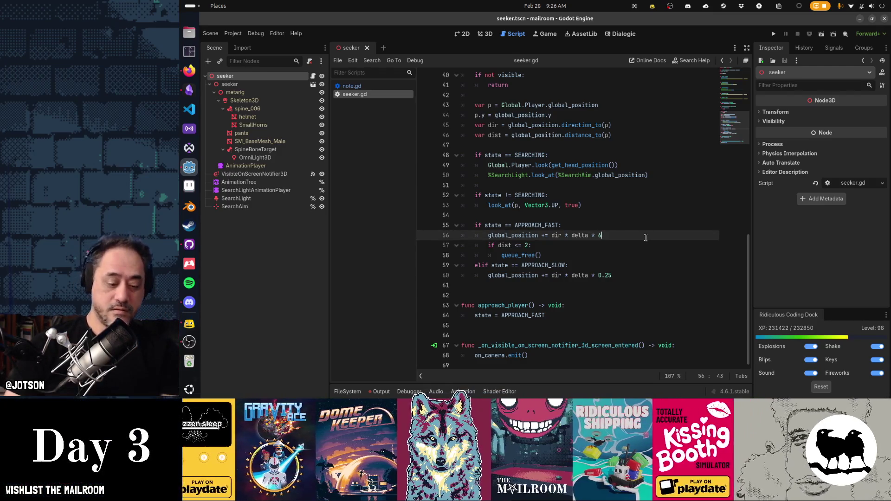
{"action": "key", "text": "F5"}
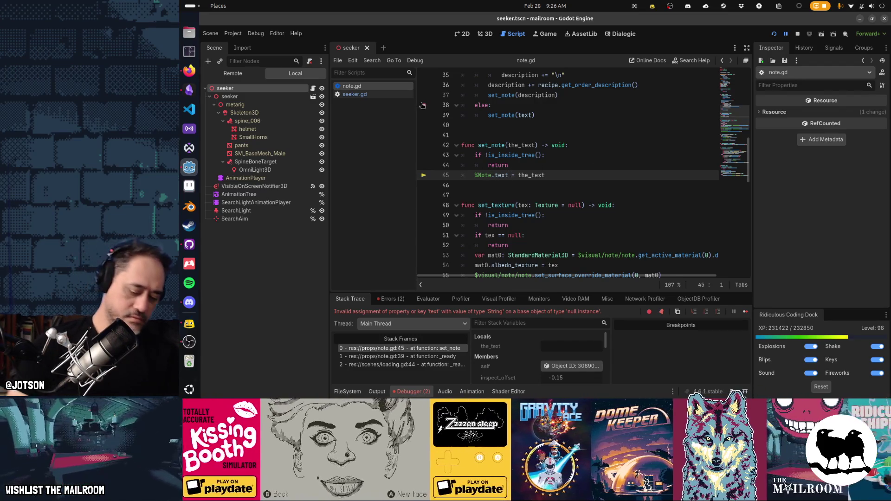
Step: Quick-open frognote.tscn by searching 'frognote' and inspect its nodes in the Scene dock
{"action": "key", "text": "shift+alt+o"}
{"action": "type", "text": "frognote"}
{"action": "key", "text": "Return"}
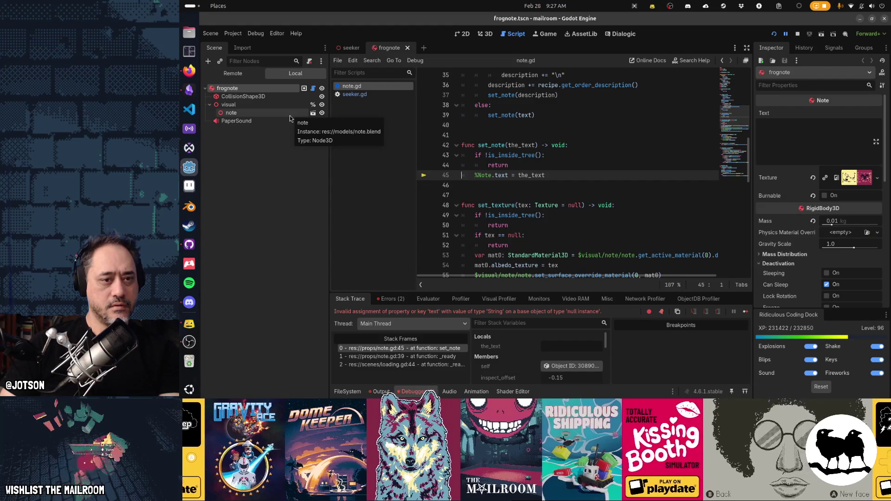
{"action": "left_click", "coordinate": [277, 143]}
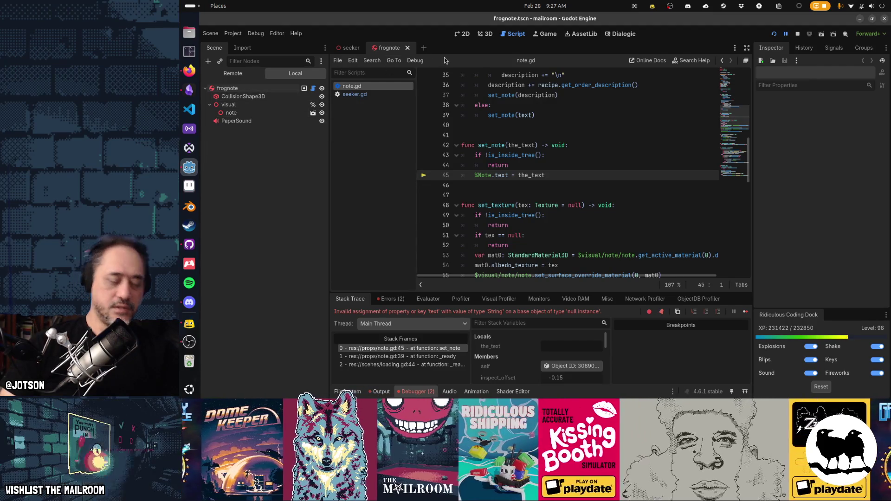
{"action": "key", "text": "shift+alt+o"}
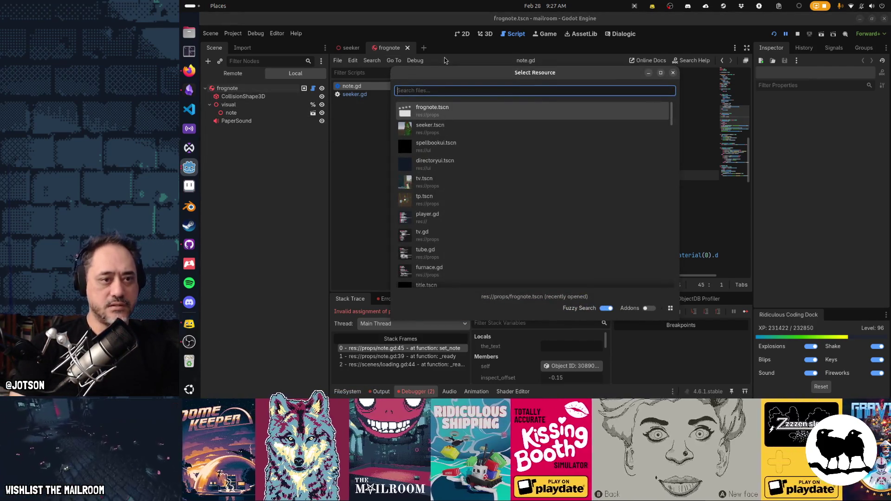
Step: Copy the Note label from note.tscn into frognote and place it under the visual node
{"action": "type", "text": "note.tscn"}
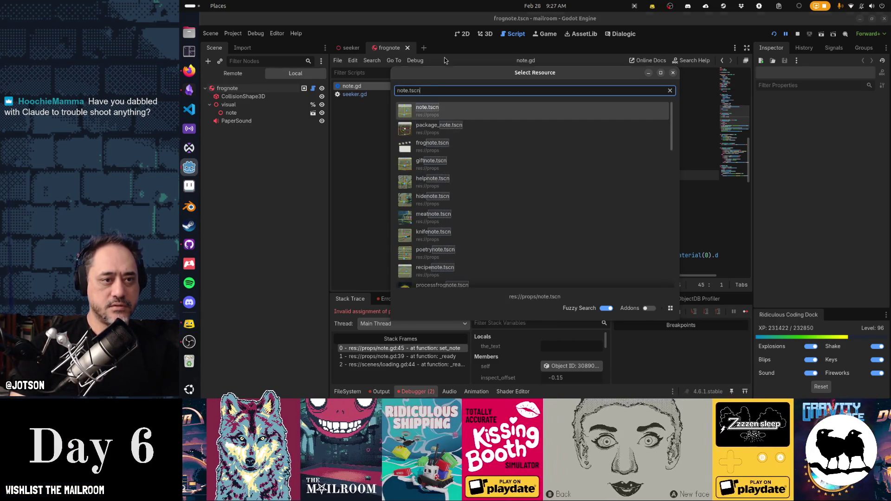
{"action": "key", "text": "Return"}
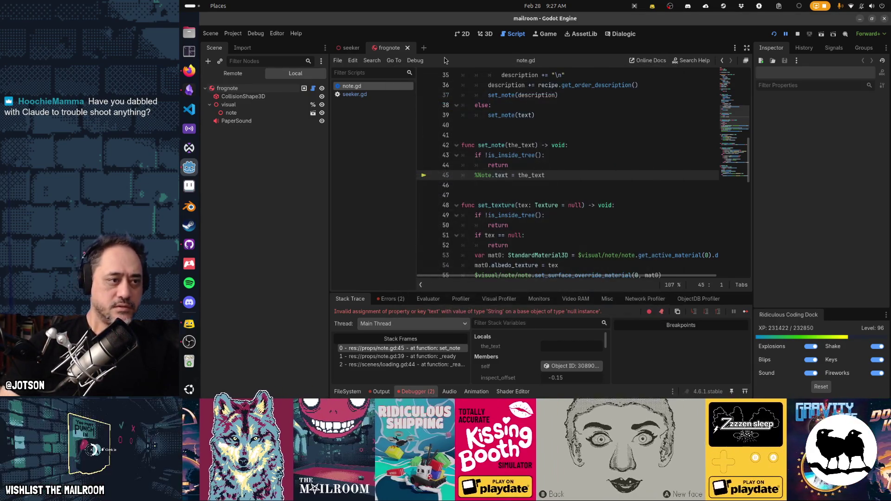
{"action": "left_click", "coordinate": [290, 125]}
{"action": "key", "text": "ctrl+c"}
{"action": "left_click", "coordinate": [389, 47]}
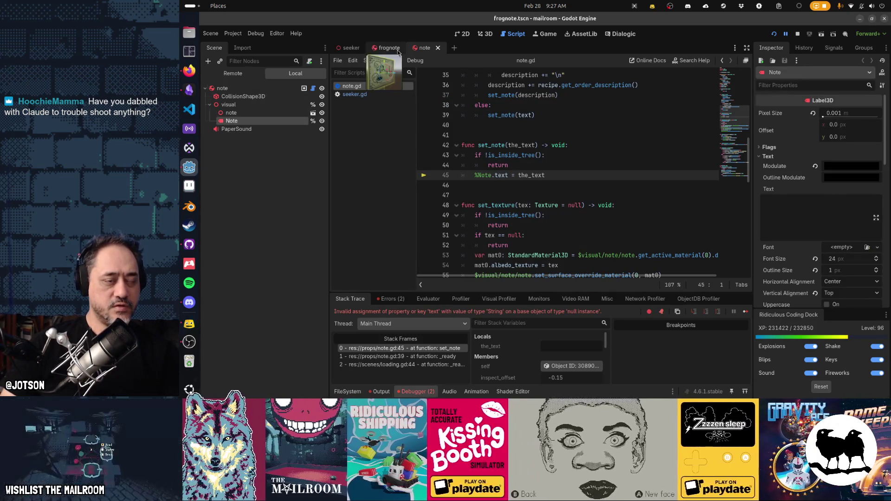
{"action": "left_click", "coordinate": [273, 87]}
{"action": "key", "text": "ctrl+v"}
{"action": "mouse_move", "coordinate": [228, 129]}
{"action": "left_mouse_down"}
{"action": "mouse_move", "coordinate": [239, 130]}
{"action": "mouse_move", "coordinate": [229, 105]}
{"action": "left_mouse_up"}
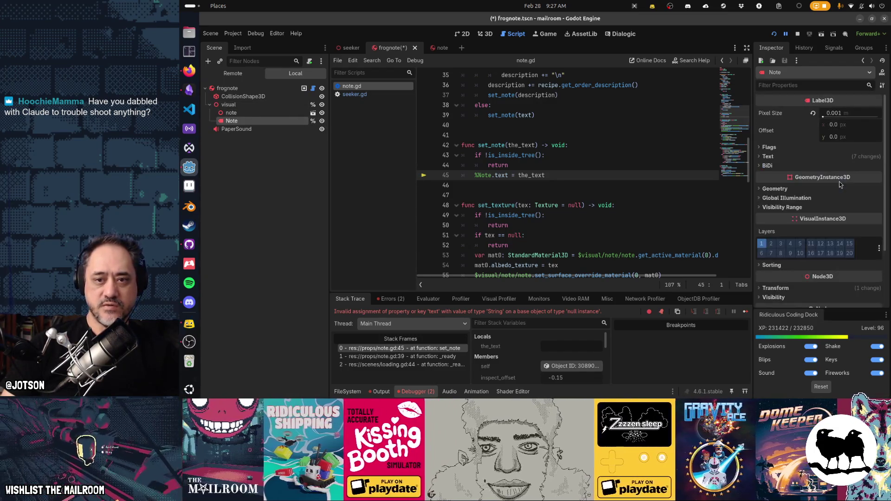
Step: Hide the pasted Note label, save the frognote scene, and rerun the game
{"action": "left_click", "coordinate": [786, 156]}
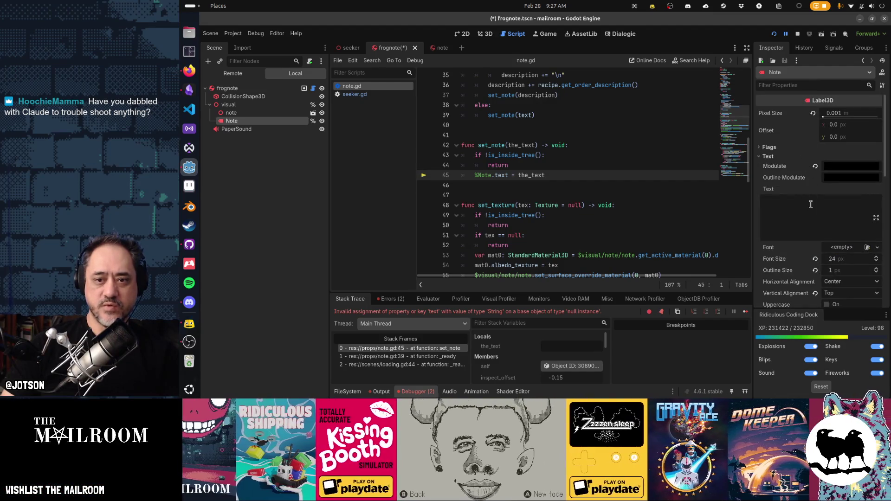
{"action": "left_click", "coordinate": [322, 121]}
{"action": "key", "text": "ctrl+s"}
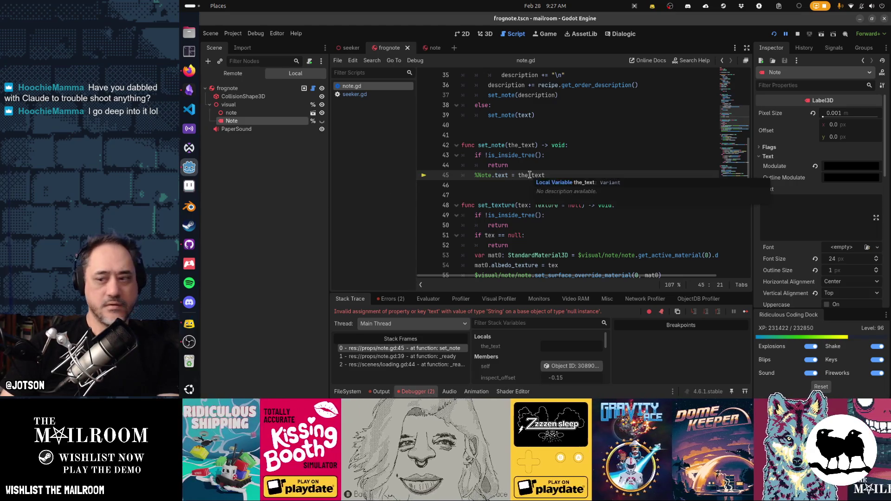
{"action": "key", "text": "F5"}
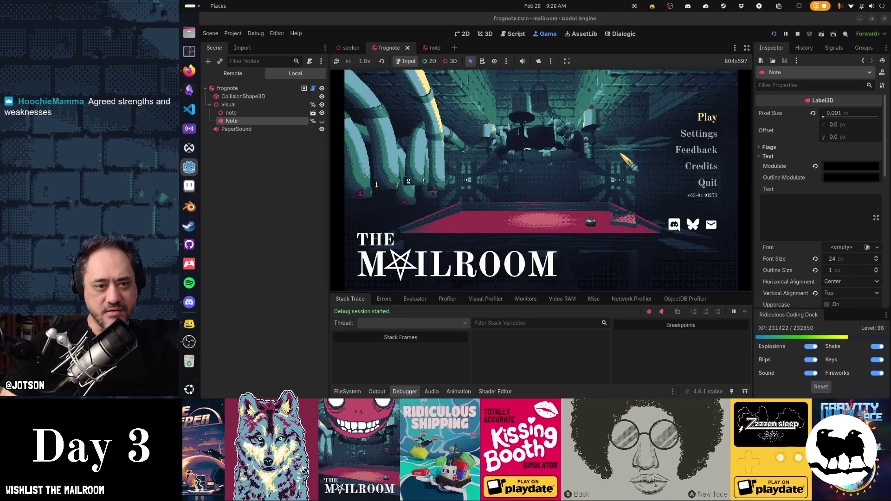
{"action": "left_click", "coordinate": [195, 94]}
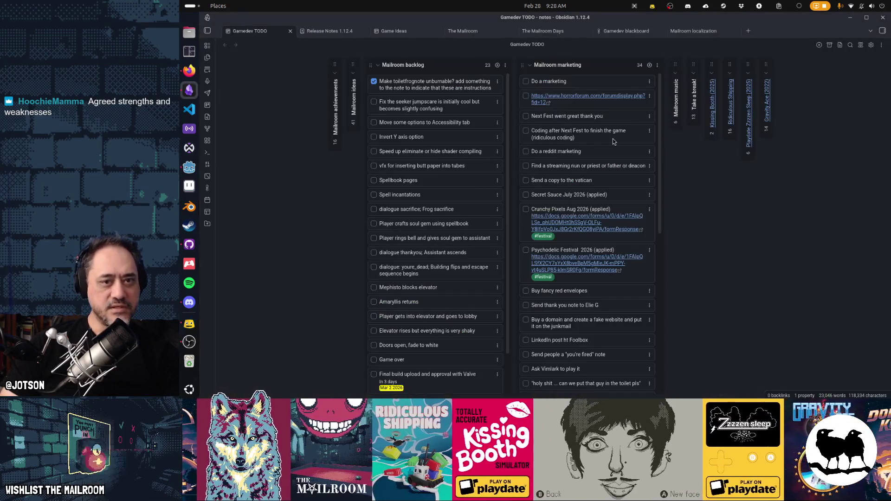
Step: Add a 'Fix chandelier glitch' card in third place of the Mailroom backlog, then return to Godot
{"action": "left_click", "coordinate": [497, 65]}
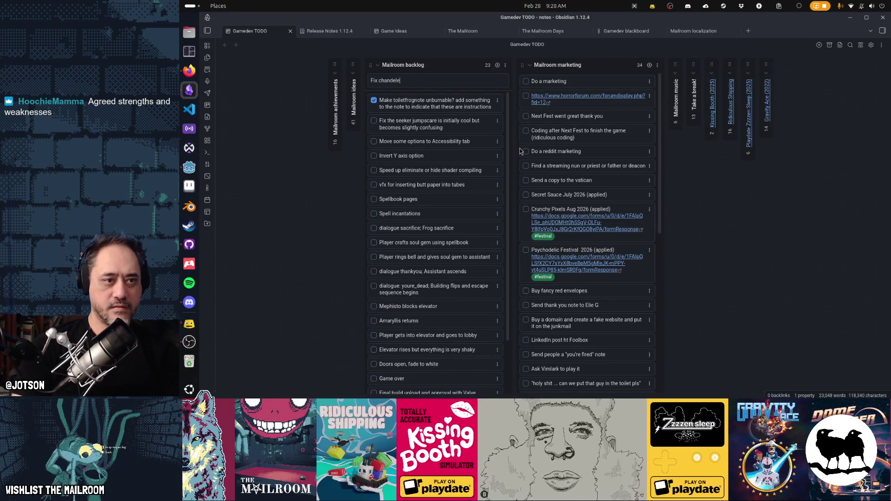
{"action": "type", "text": "ier glitch"}
{"action": "key", "text": "Return"}
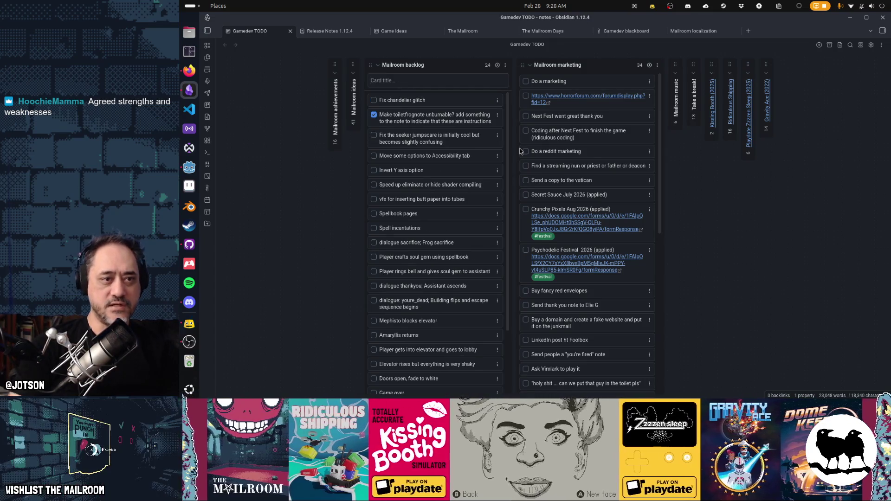
{"action": "left_click_drag", "start_coordinate": [434, 100], "coordinate": [437, 142]}
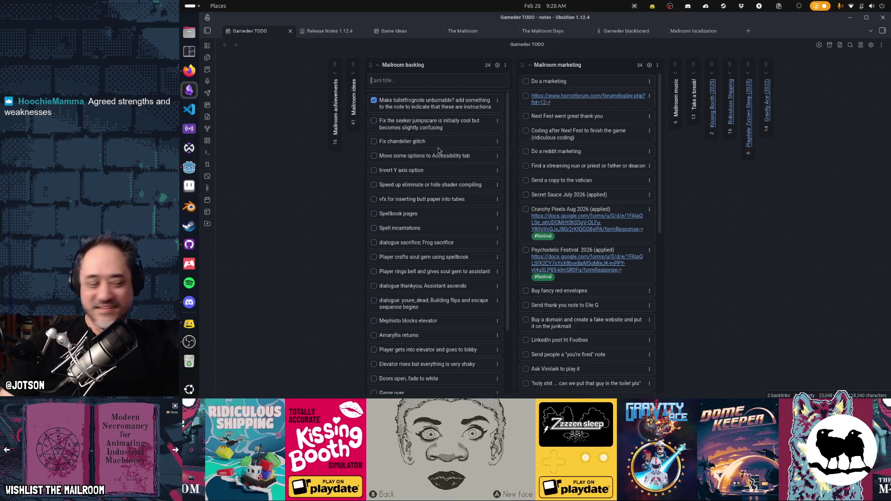
{"action": "left_click", "coordinate": [189, 167]}
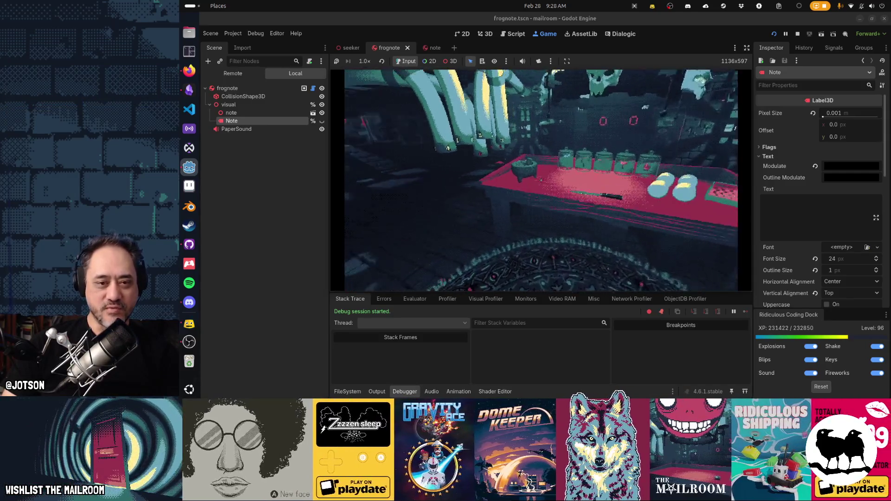
Step: Read the in-game note, then run the toilet event command from the game console
{"action": "left_click", "coordinate": [565, 180]}
{"action": "left_click", "coordinate": [566, 179]}
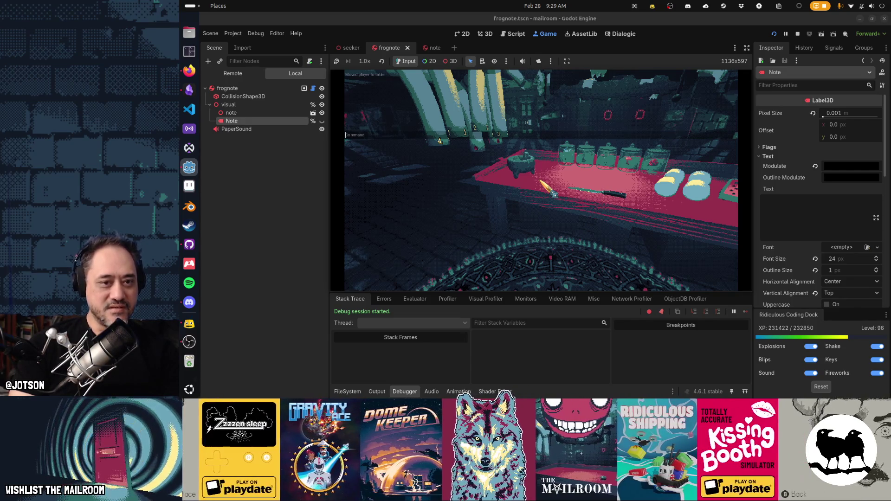
{"action": "type", "text": "event toiletfr"}
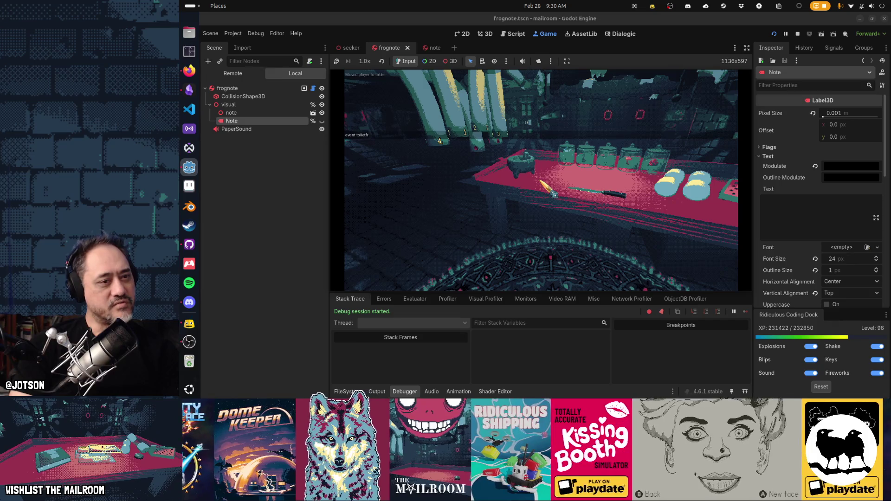
{"action": "key", "text": "Return"}
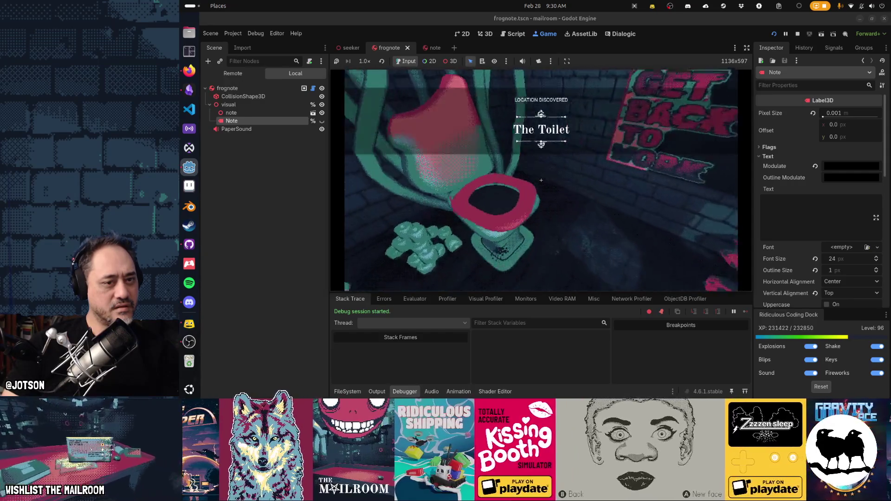
Step: Pause the game and view note.gd at line 43 in the script editor
{"action": "key", "text": "Escape"}
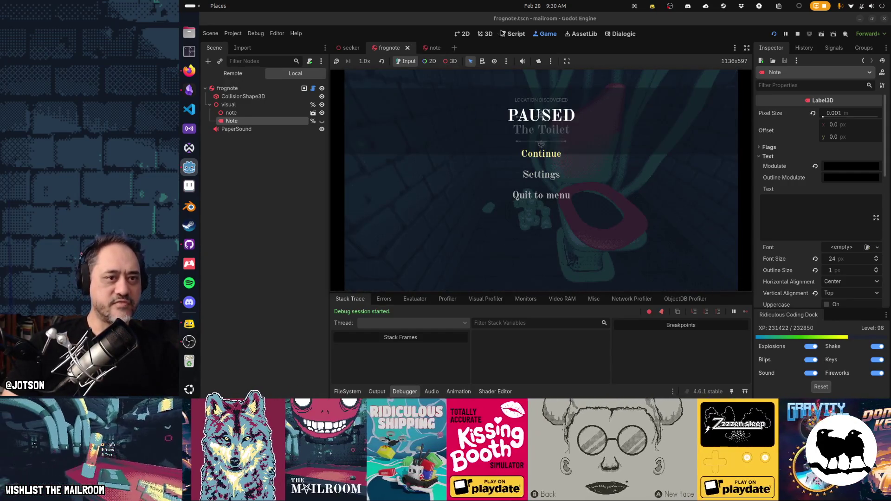
{"action": "left_click", "coordinate": [515, 34]}
{"action": "left_click", "coordinate": [545, 155]}
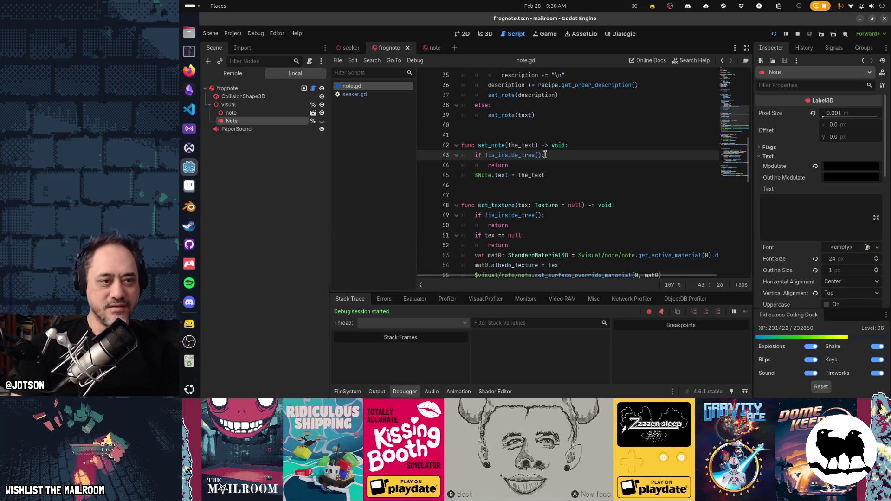
Step: Bring up the Select Resource quick-open dialog with Shift+Alt+O
{"action": "key", "text": "shift+alt+o"}
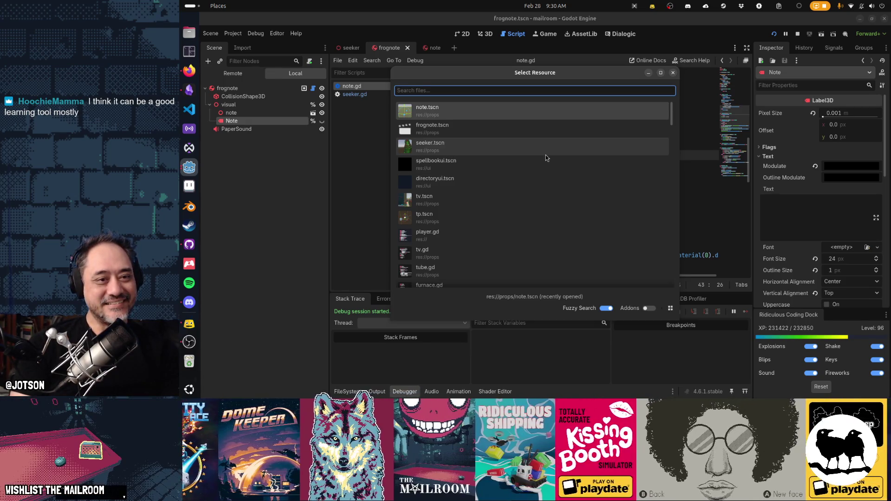
Step: Filter by 'event', browse the event scripts from hidefrog.gd to respawncreepyball.gd, then close without opening
{"action": "type", "text": "event"}
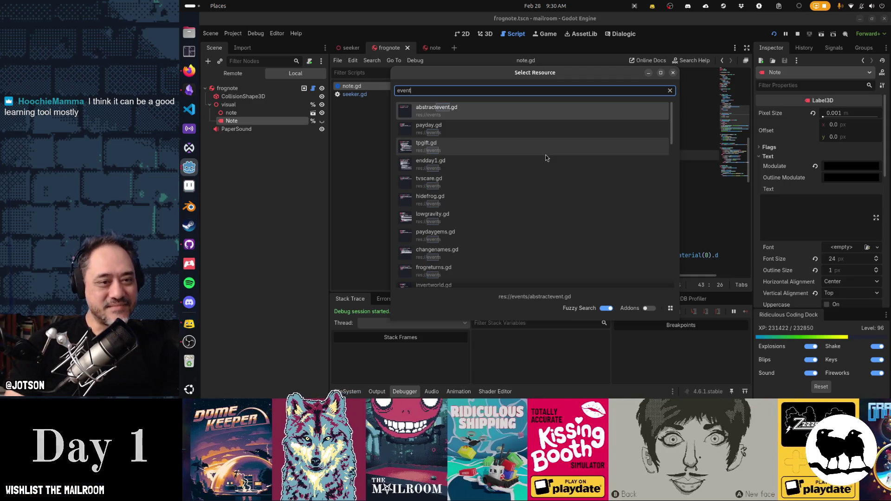
{"action": "key", "text": "Down"}
{"action": "key", "text": "Down"}
{"action": "key", "text": "Down"}
{"action": "key", "text": "Down"}
{"action": "key", "text": "Down"}
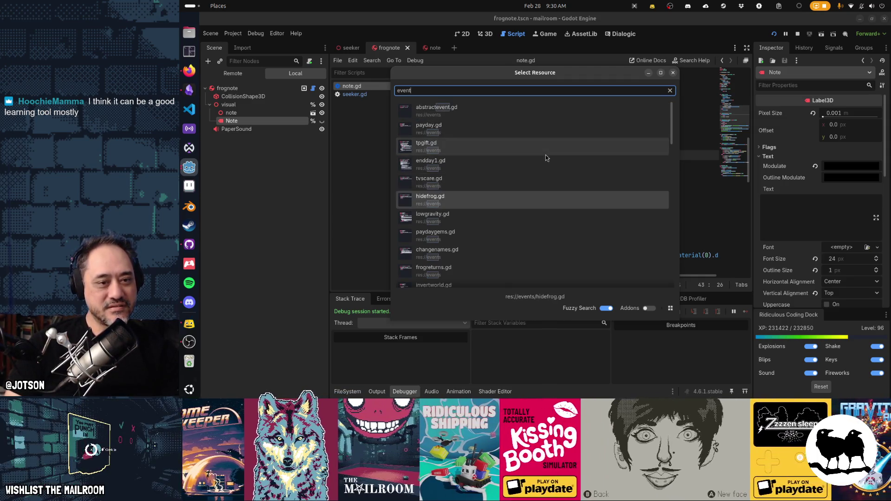
{"action": "key", "text": "Down"}
{"action": "key", "text": "Down"}
{"action": "key", "text": "Down"}
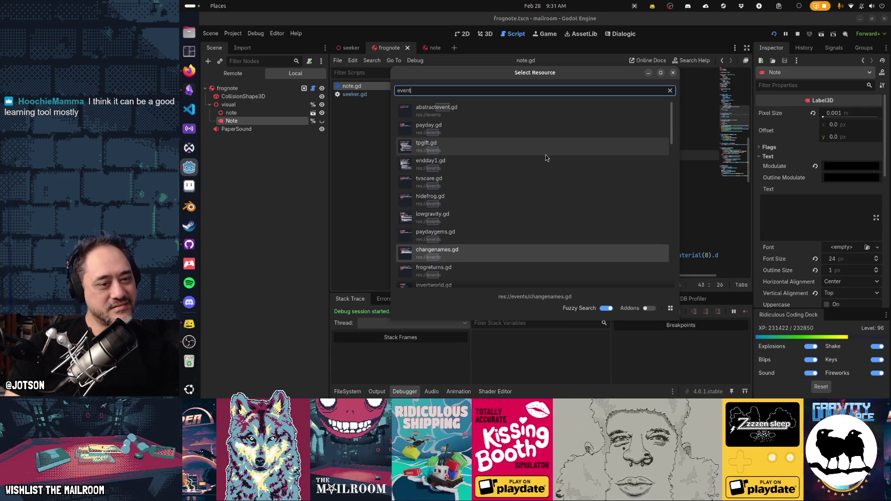
{"action": "key", "text": "Down"}
{"action": "key", "text": "Down"}
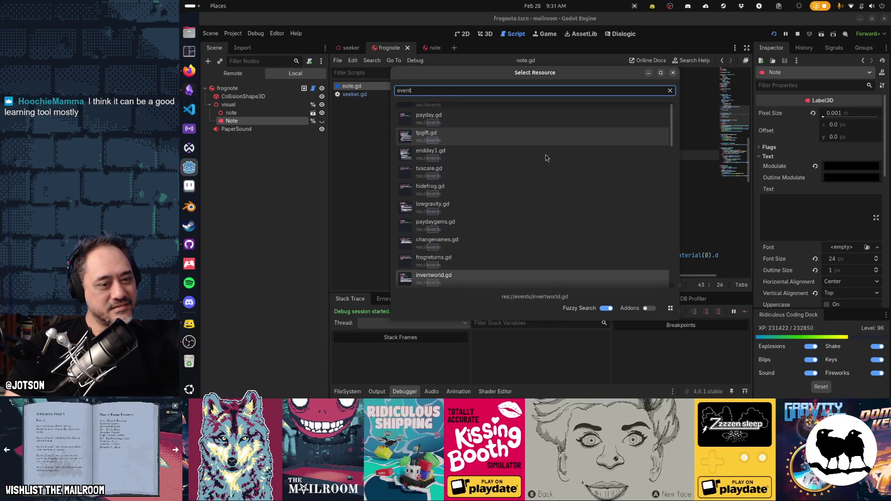
{"action": "key", "text": "Down"}
{"action": "key", "text": "Down"}
{"action": "key", "text": "Down"}
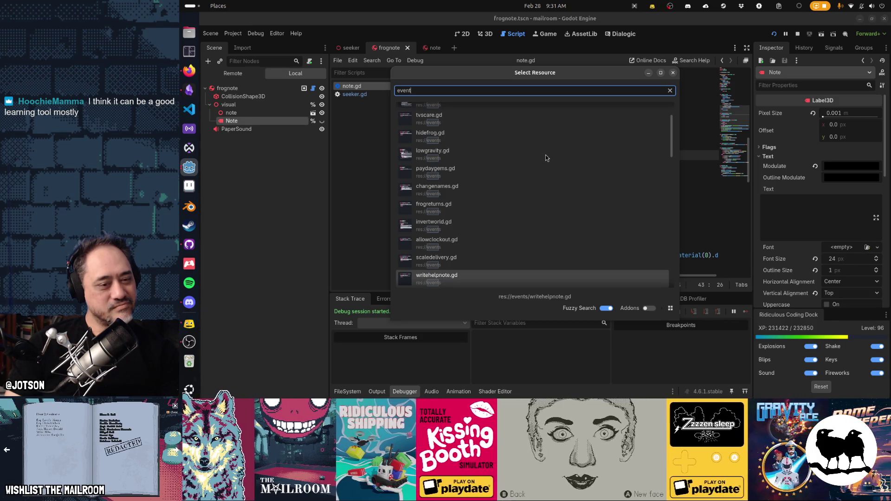
{"action": "key", "text": "Down"}
{"action": "key", "text": "Down"}
{"action": "key", "text": "Down"}
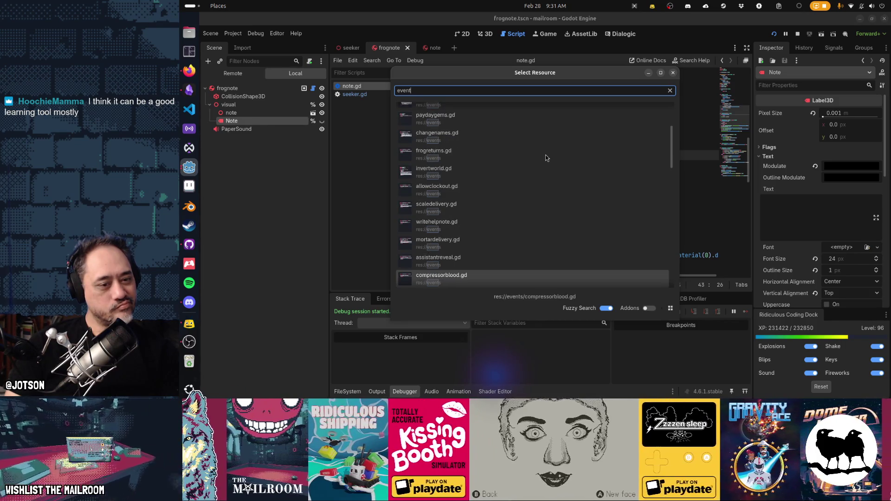
{"action": "key", "text": "Down"}
{"action": "key", "text": "Down"}
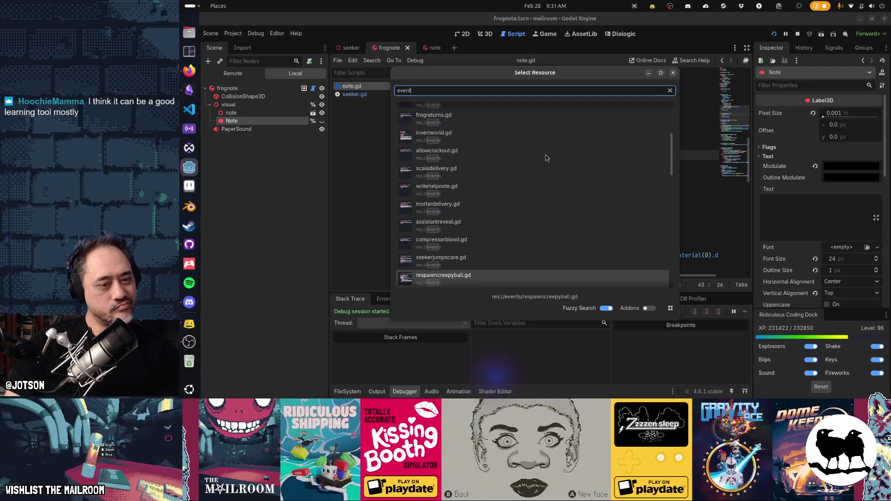
{"action": "key", "text": "Up"}
{"action": "key", "text": "Escape"}
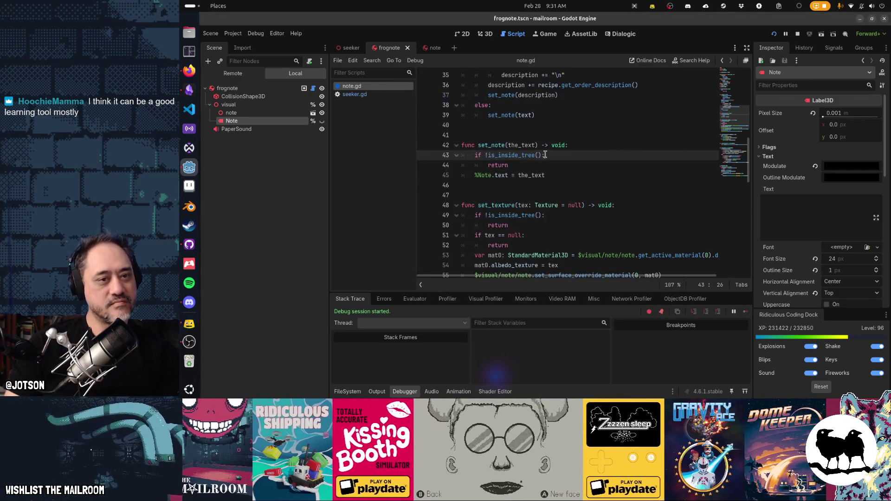
Step: Resume the game, run the seeker jump-scare event from the console, pause, and return to note.gd
{"action": "key", "text": "ctrl+F4"}
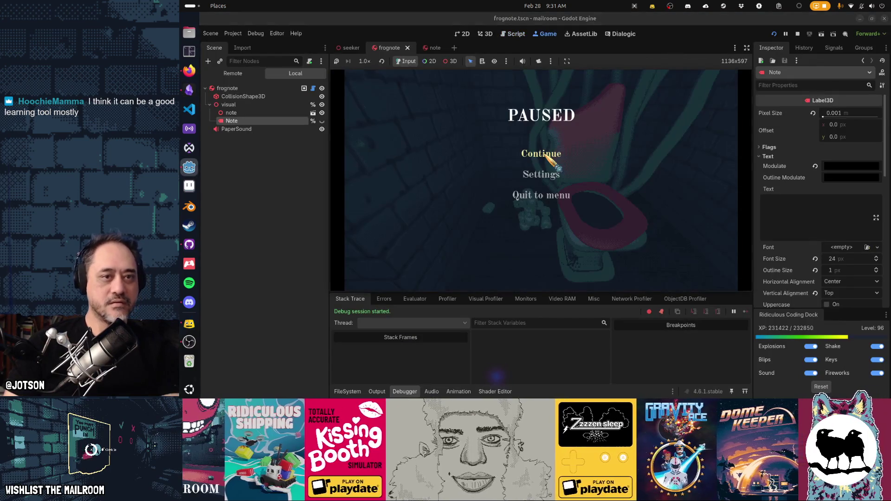
{"action": "left_click", "coordinate": [545, 155]}
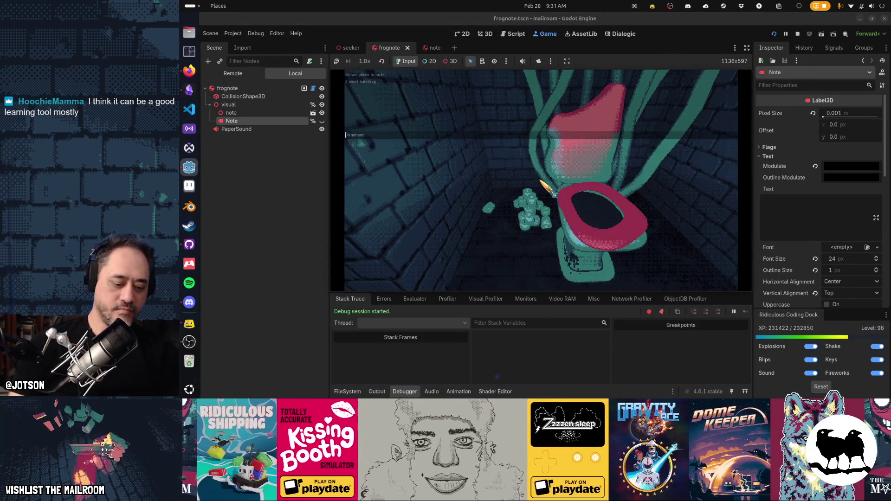
{"action": "type", "text": "nt seekerjumpsc"}
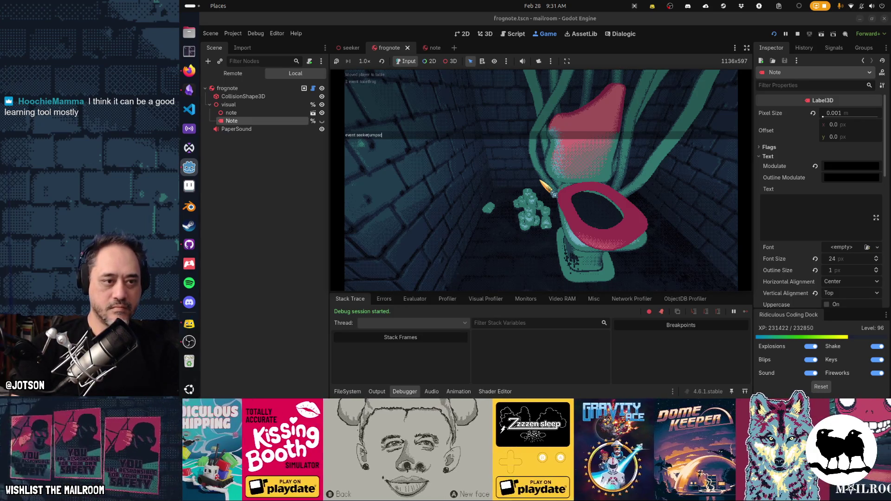
{"action": "key", "text": "Return"}
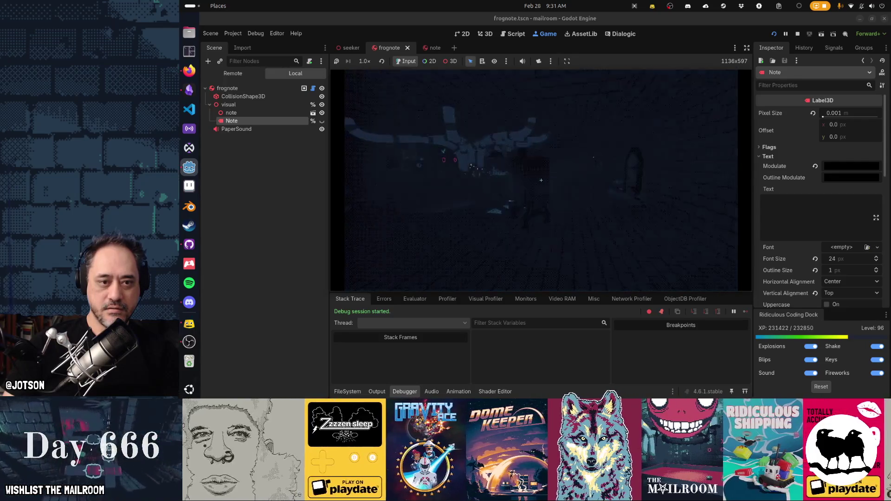
{"action": "key", "text": "Escape"}
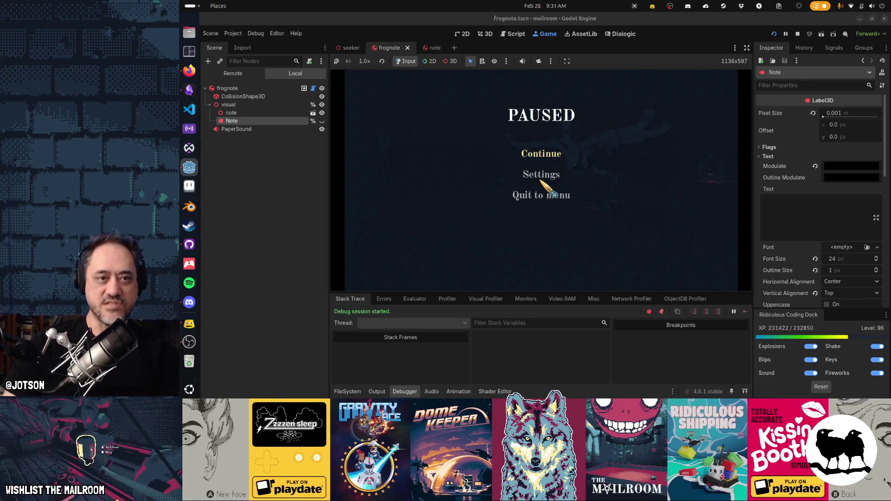
{"action": "left_click", "coordinate": [524, 32]}
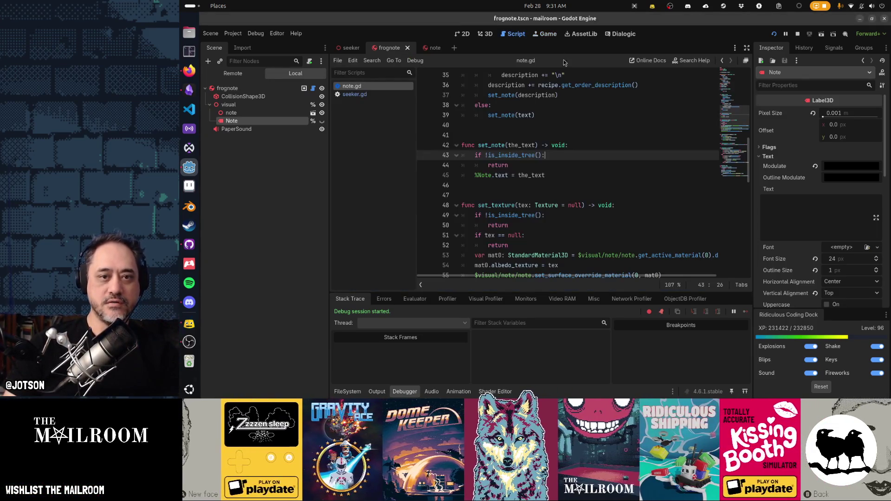
Step: Change the seeker's fast approach speed in seeker.gd from delta * 6 to delta * 3, save, and resume the game
{"action": "scroll", "coordinate": [654, 187], "scroll_direction": "up", "scroll_amount": 3}
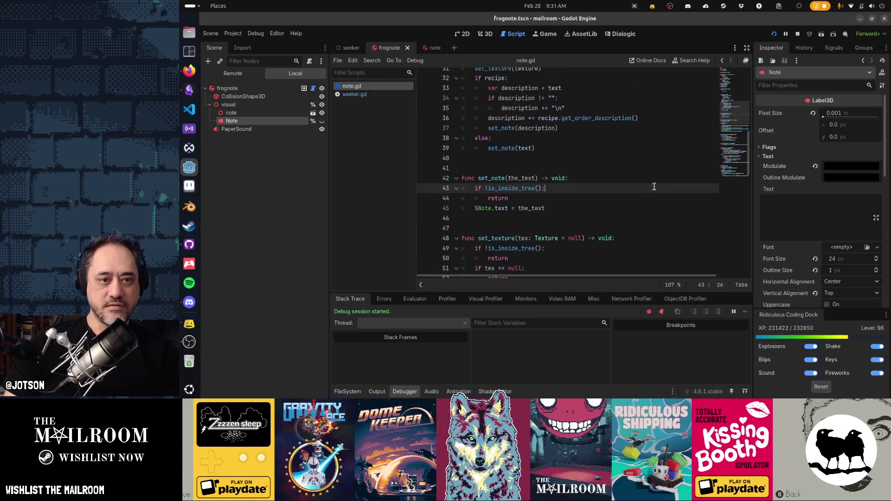
{"action": "left_click", "coordinate": [374, 94]}
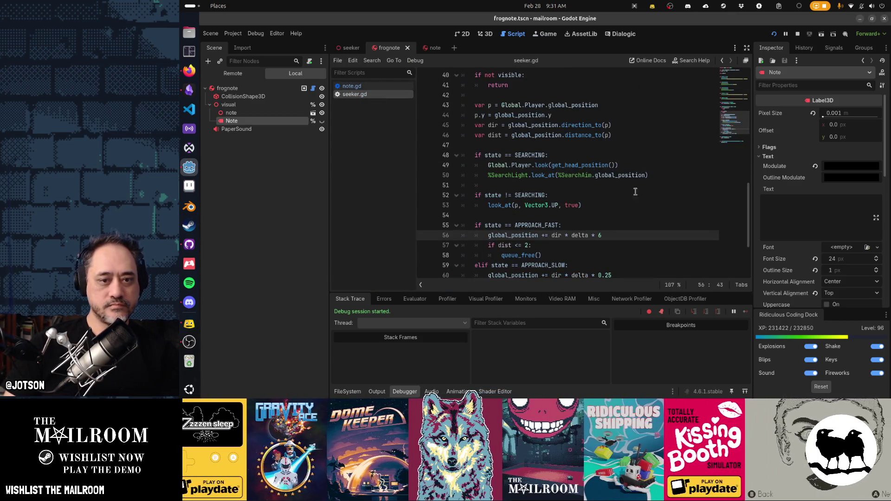
{"action": "key", "text": "BackSpace"}
{"action": "type", "text": "3"}
{"action": "key", "text": "ctrl+s"}
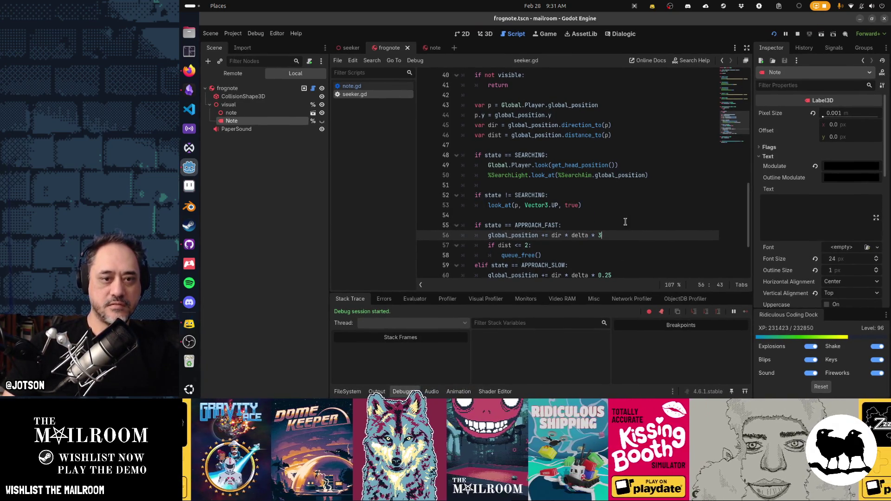
{"action": "key", "text": "ctrl+F4"}
{"action": "left_click", "coordinate": [534, 156]}
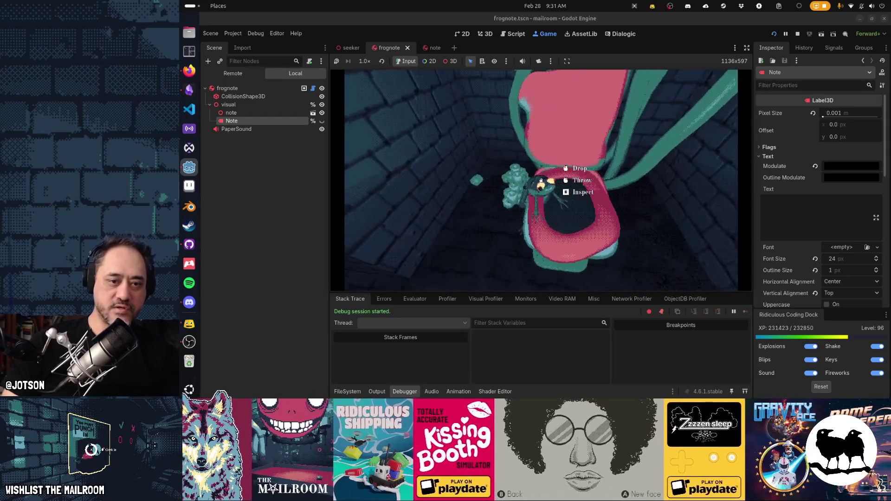
Step: Run the 'event seekerjumps' command from the in-game debug console
{"action": "key", "text": "grave"}
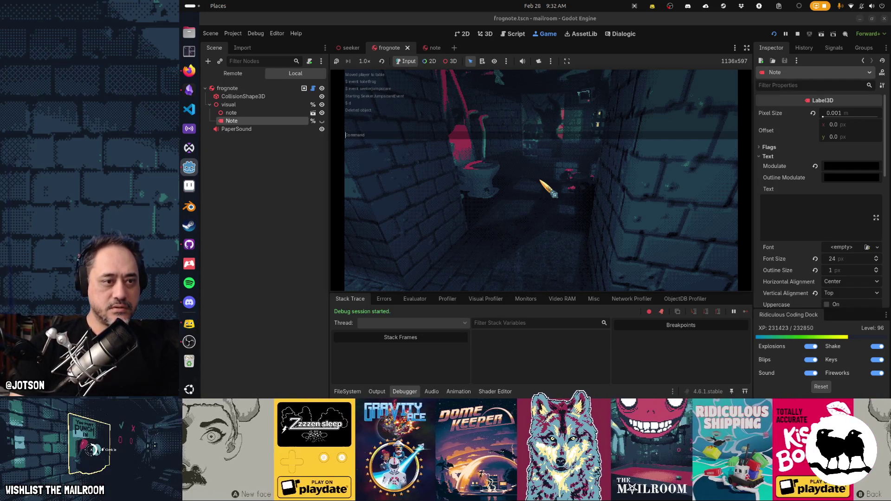
{"action": "type", "text": "seekerjumps"}
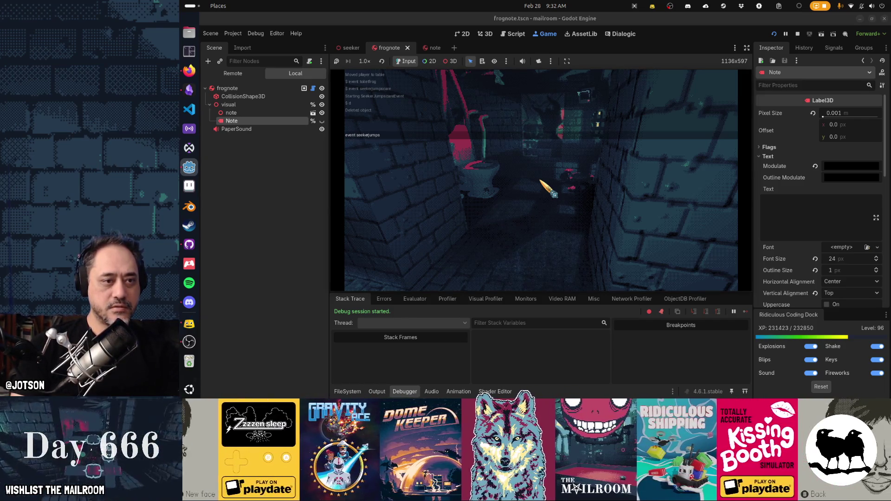
{"action": "key", "text": "Return"}
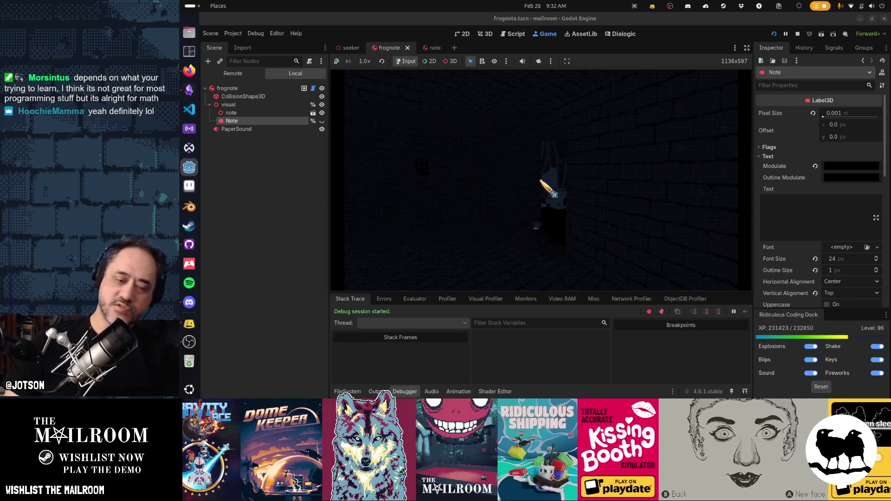
Step: Stop the game, change line 57 of seeker.gd to 'dist <= 1', and relaunch the project
{"action": "key", "text": "Escape"}
{"action": "key", "text": "F8"}
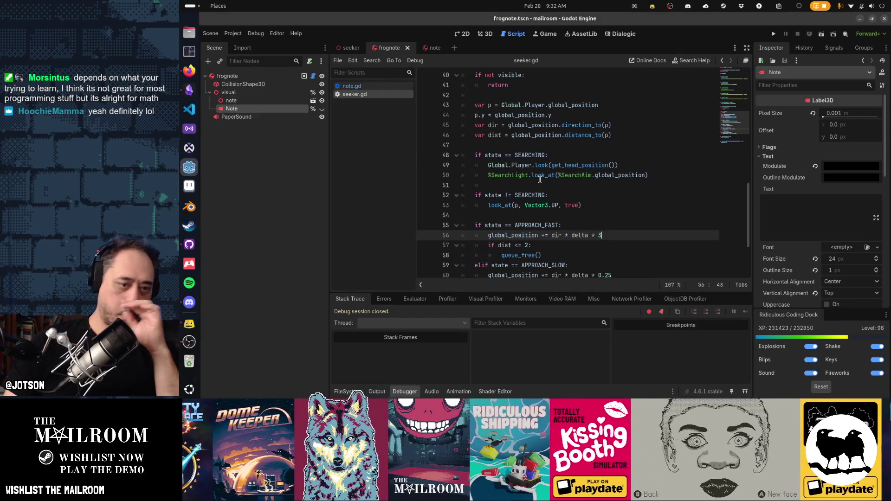
{"action": "scroll", "coordinate": [547, 193], "scroll_direction": "down", "scroll_amount": 2}
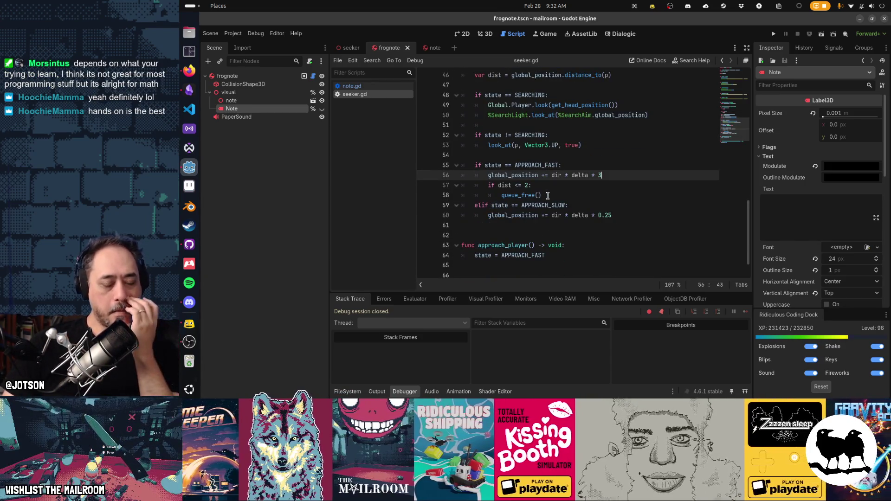
{"action": "left_click", "coordinate": [528, 185]}
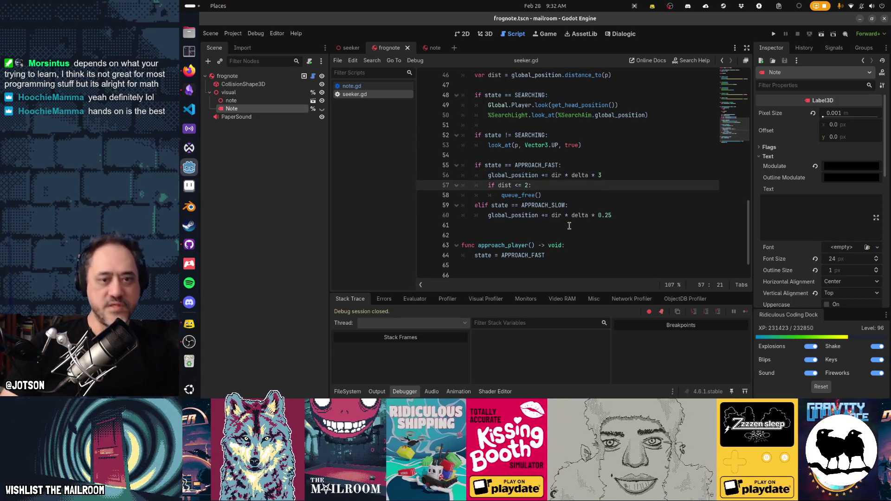
{"action": "key", "text": "BackSpace"}
{"action": "type", "text": "1"}
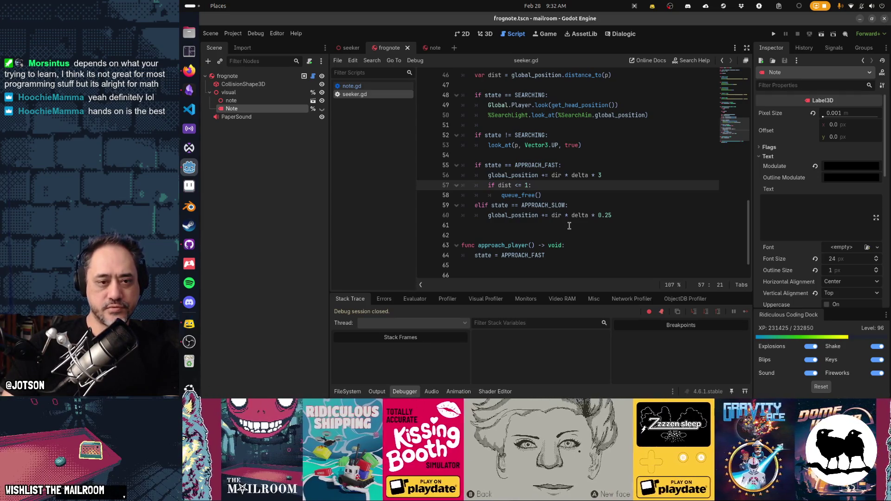
{"action": "key", "text": "F5"}
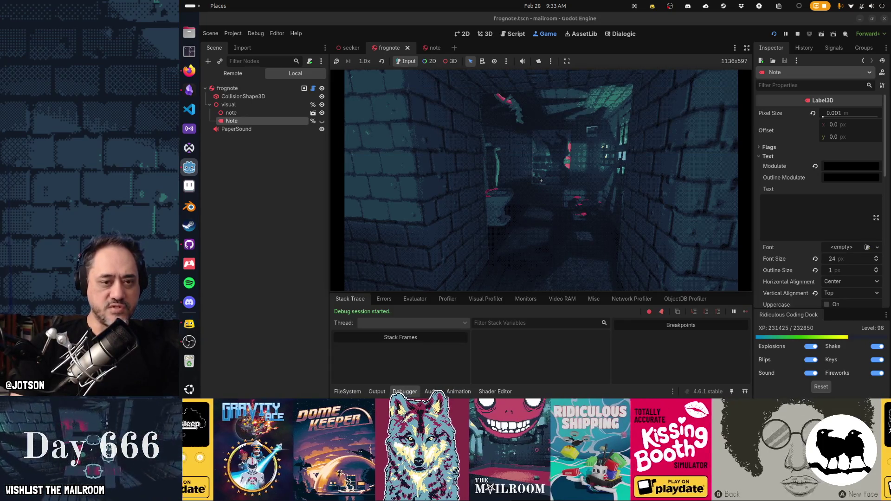
Step: Toggle the debug console, throw the held frog, and type the seekerjumpscare event command
{"action": "key", "text": "grave"}
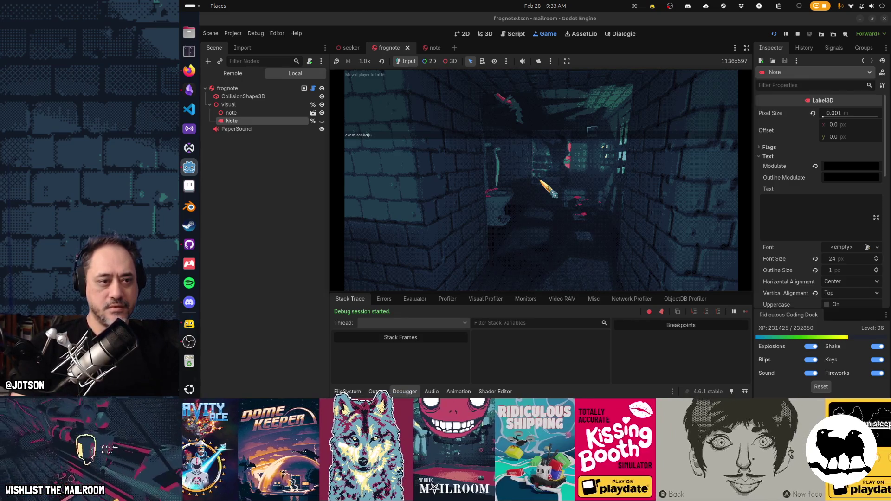
{"action": "key", "text": "grave"}
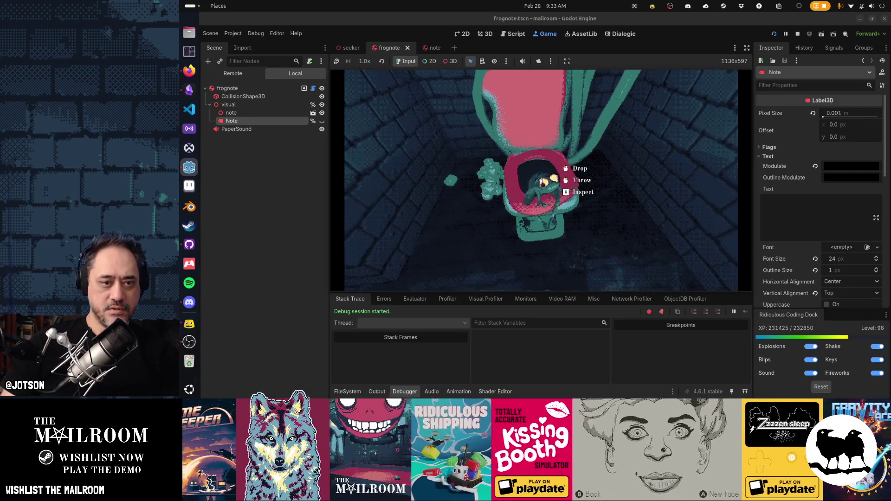
{"action": "left_click", "coordinate": [541, 180]}
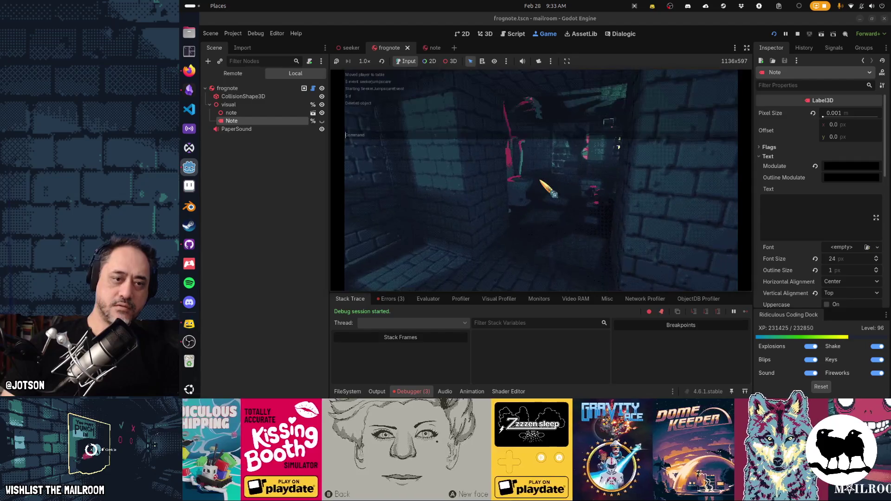
{"action": "type", "text": "erju"}
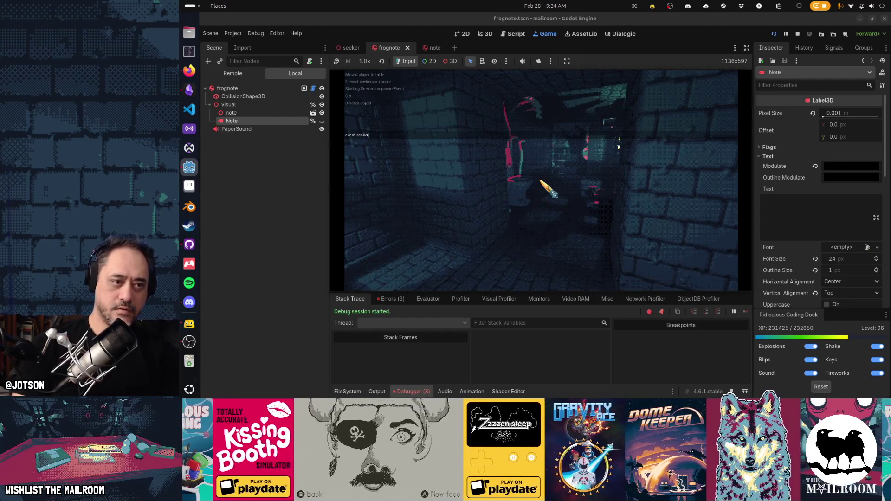
{"action": "type", "text": "mpscar"}
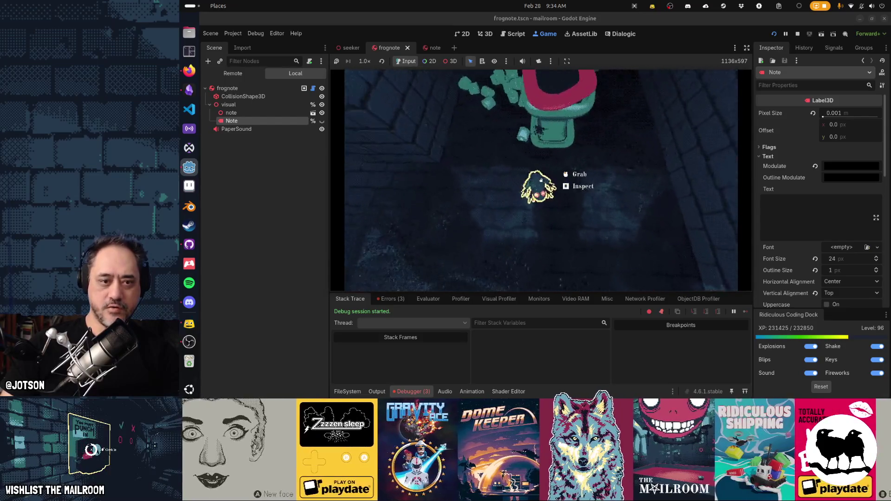
Step: Grab and drop the frog, then walk up the corridor toward the hooded figure
{"action": "left_click", "coordinate": [541, 179]}
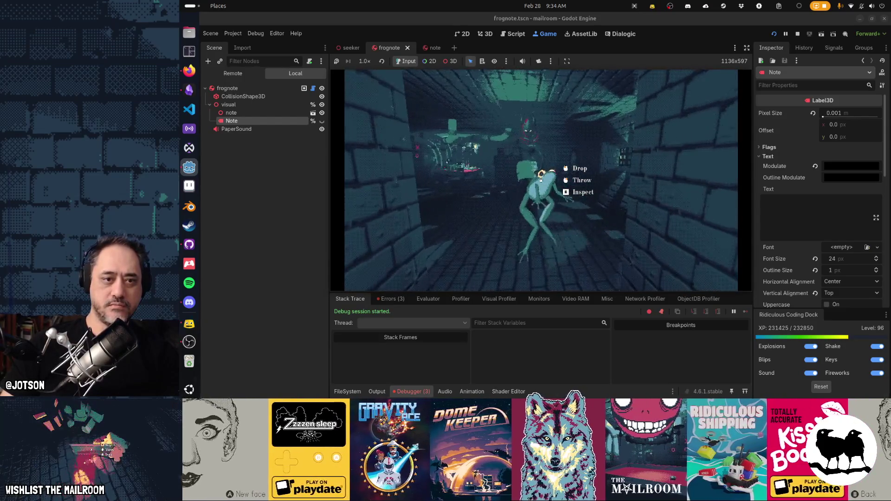
{"action": "left_click", "coordinate": [540, 180]}
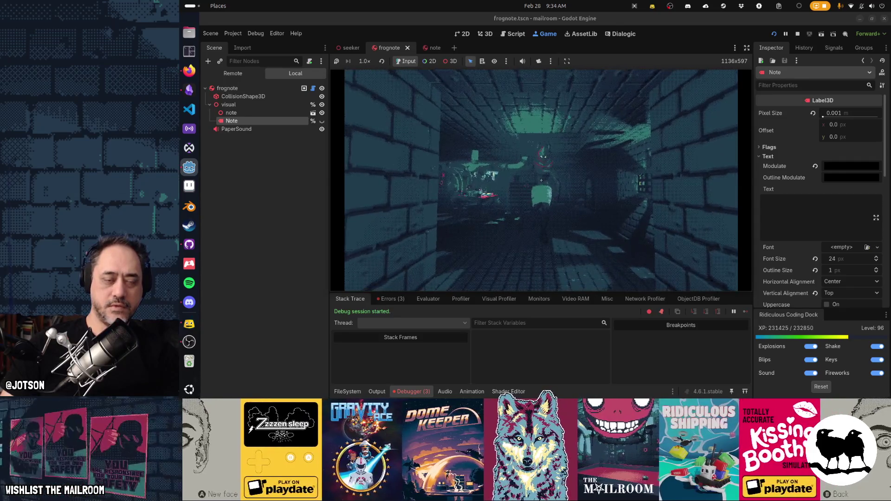
{"action": "key", "text": "w"}
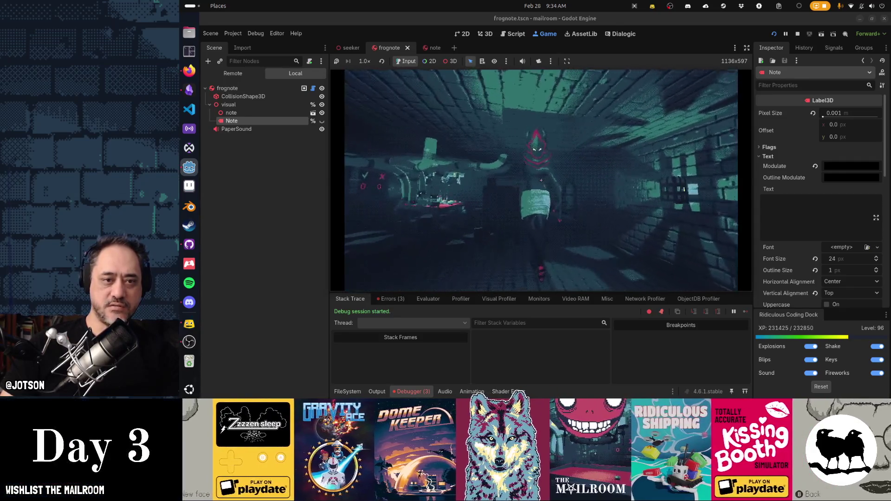
{"action": "key", "text": "w"}
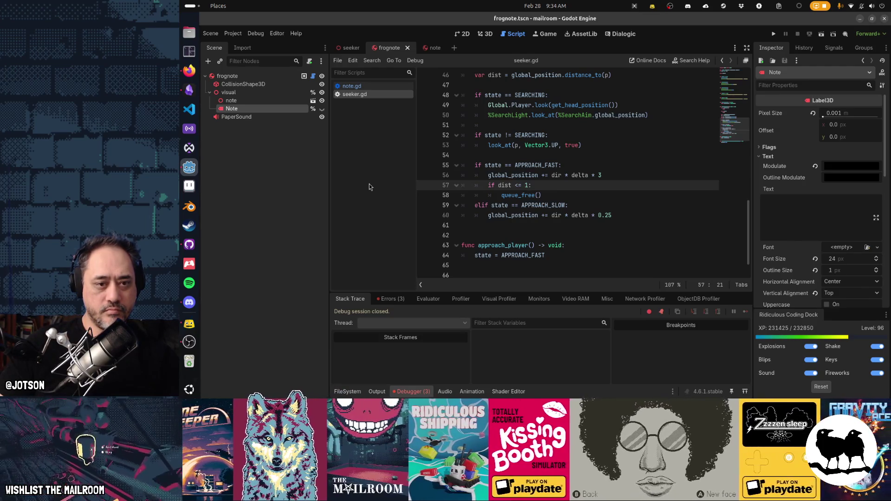
Step: Set the catch distance on line 57 to 0.5, save seeker.gd, and run the game
{"action": "key", "text": "BackSpace"}
{"action": "type", "text": "0.5"}
{"action": "key", "text": "ctrl+s"}
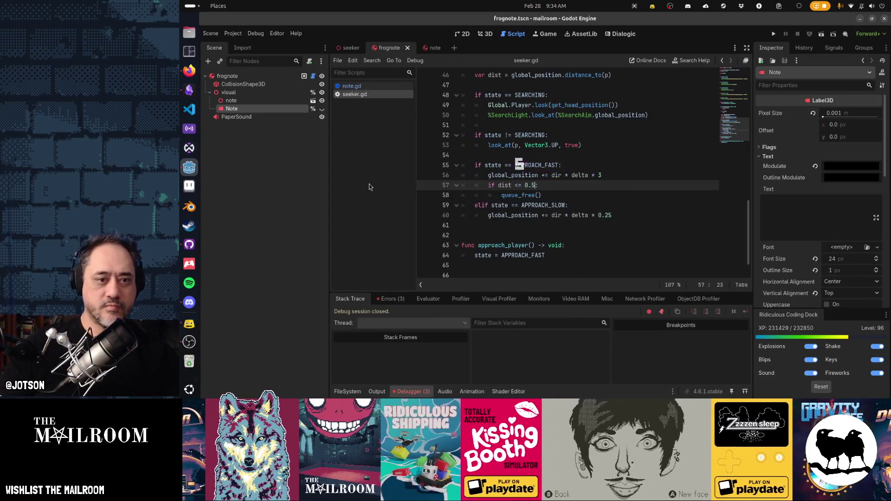
{"action": "key", "text": "F5"}
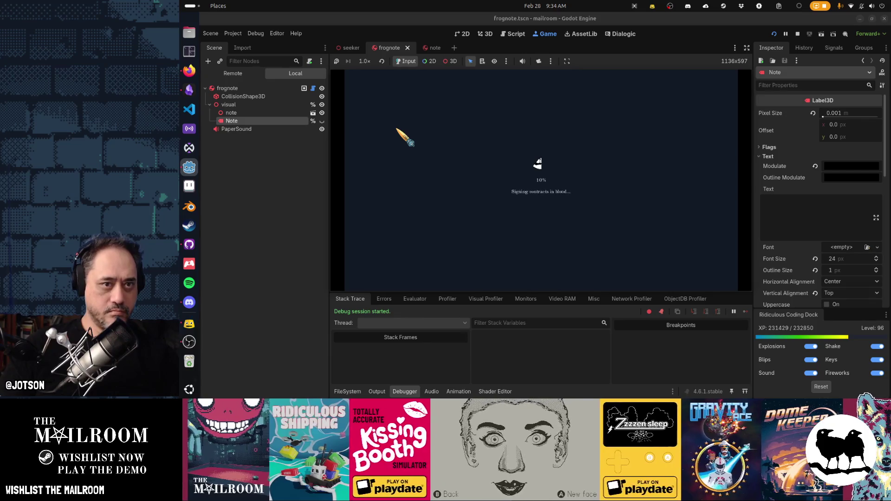
Step: Close the Discord window and return to the Godot editor
{"action": "key", "text": "super"}
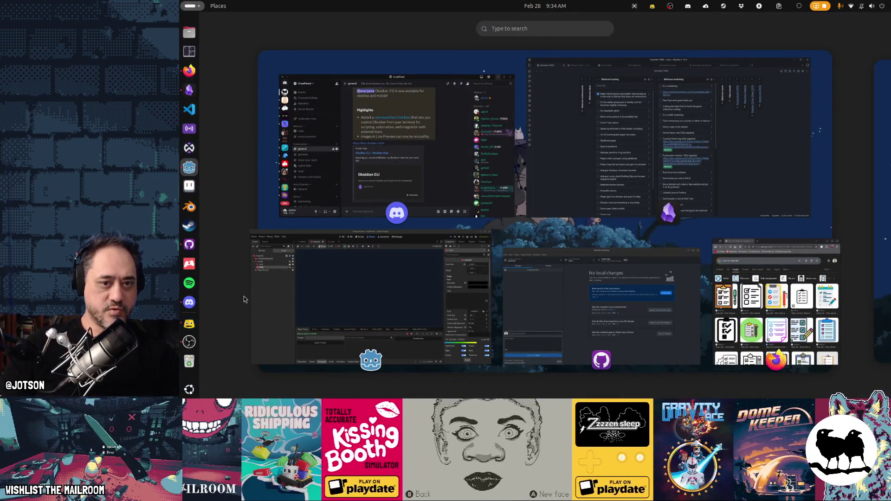
{"action": "left_click", "coordinate": [189, 302]}
{"action": "key", "text": "super"}
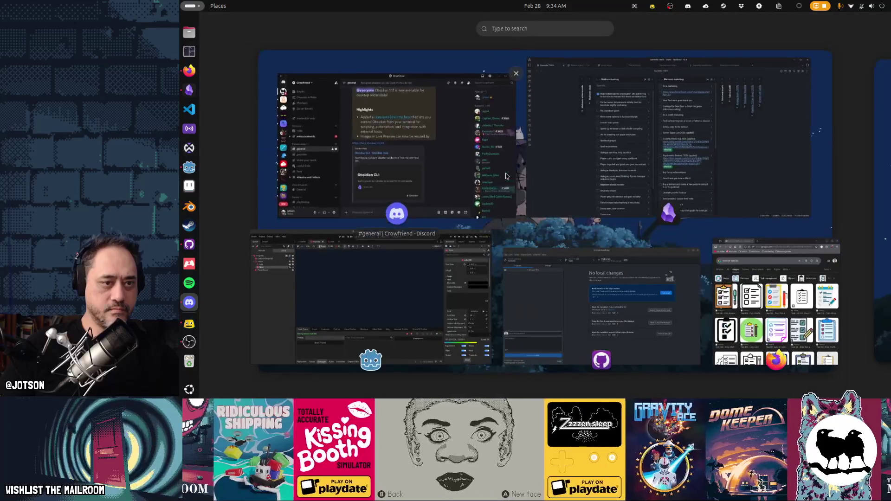
{"action": "left_click", "coordinate": [516, 73]}
{"action": "left_click", "coordinate": [371, 301]}
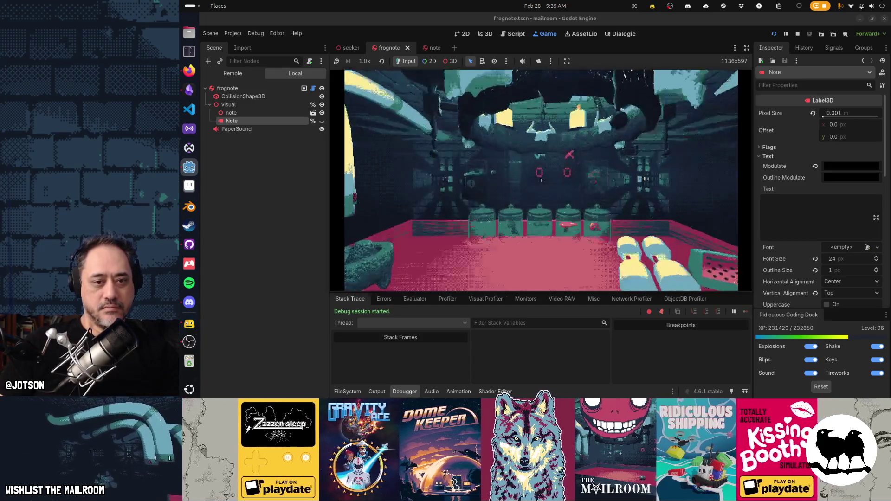
Step: Run 'event seekerjump' from the debug console, watch the seeker charge, then stop the game
{"action": "key", "text": "grave"}
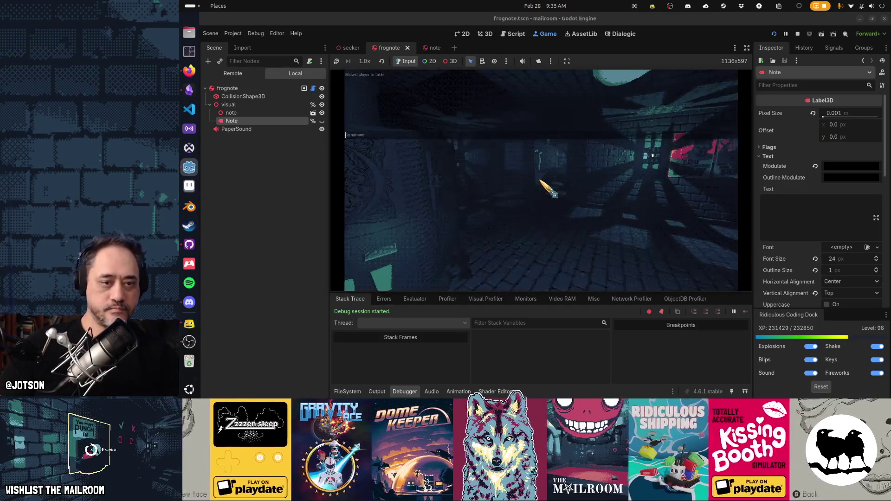
{"action": "type", "text": "seekerjump"}
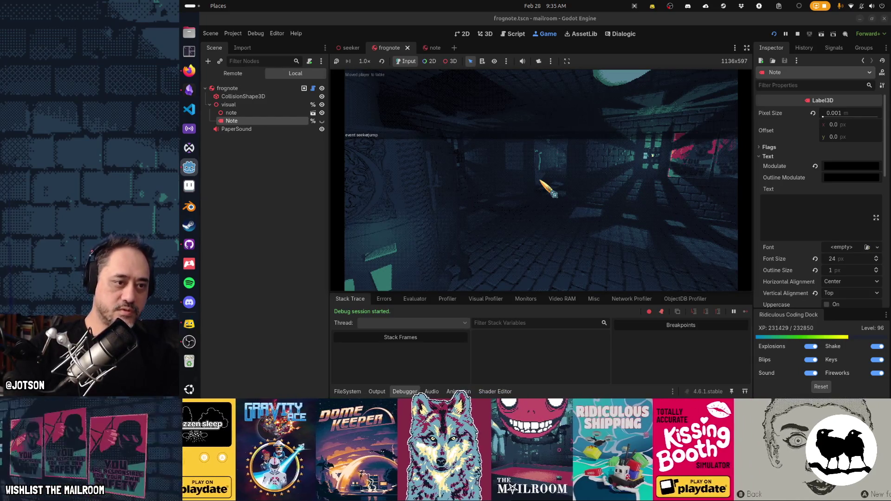
{"action": "key", "text": "Return"}
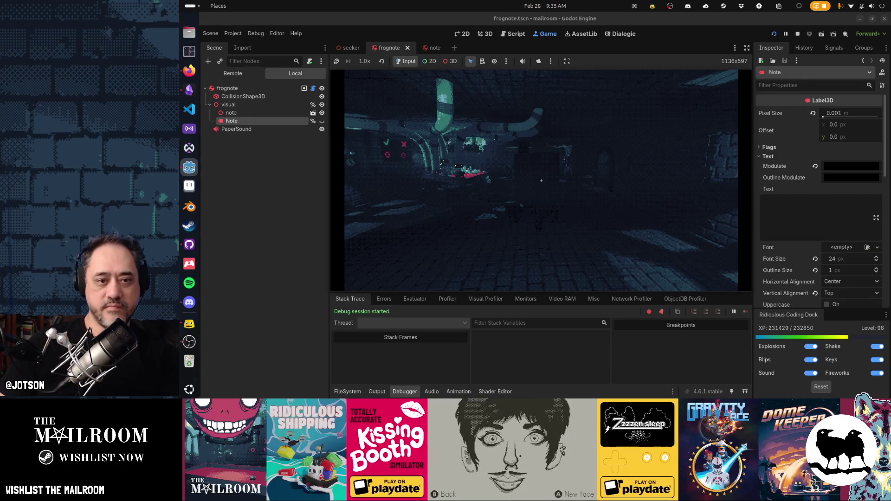
{"action": "key", "text": "F8"}
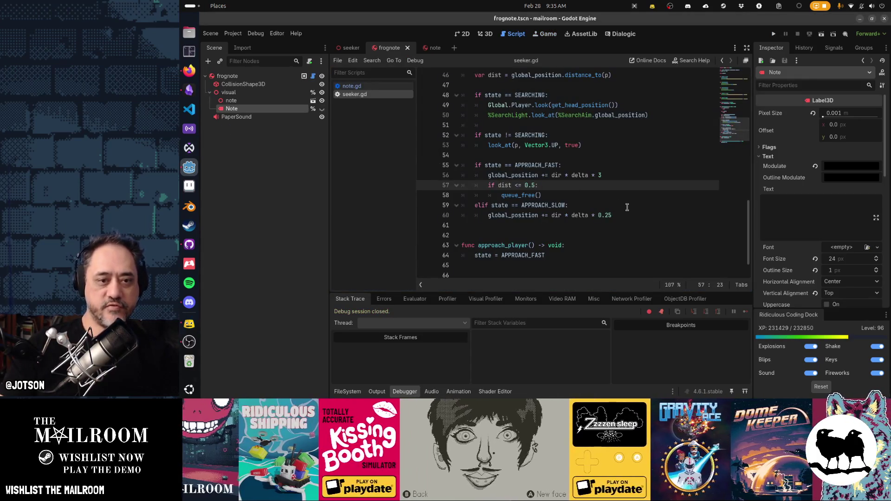
Step: Change the catch distance on line 57 from 0.5 to 0.1 and relaunch the game
{"action": "key", "text": "BackSpace"}
{"action": "type", "text": "1"}
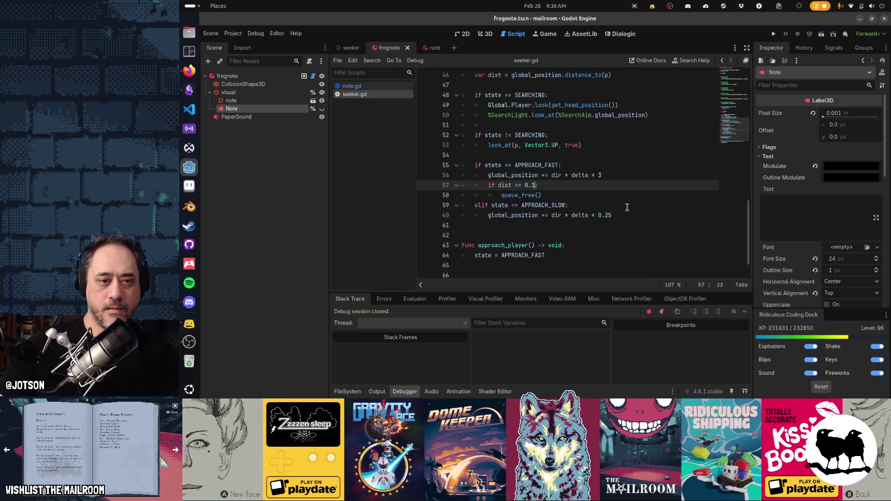
{"action": "key", "text": "F5"}
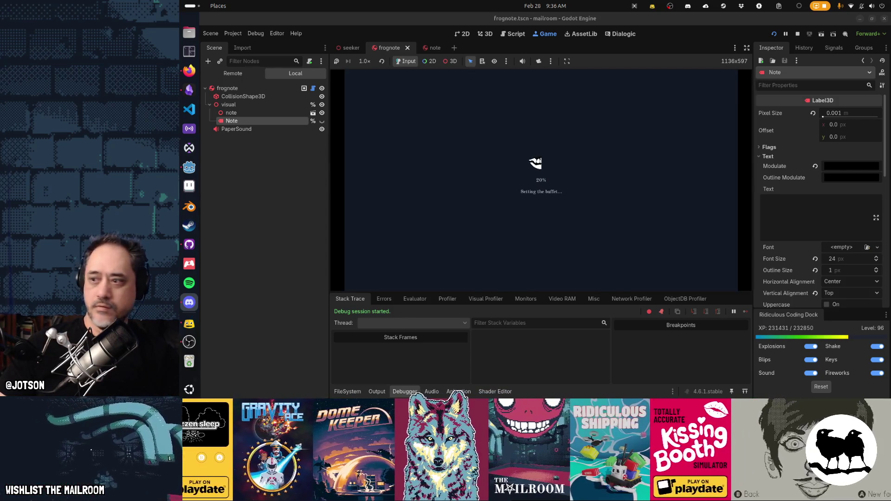
{"action": "key", "text": "super"}
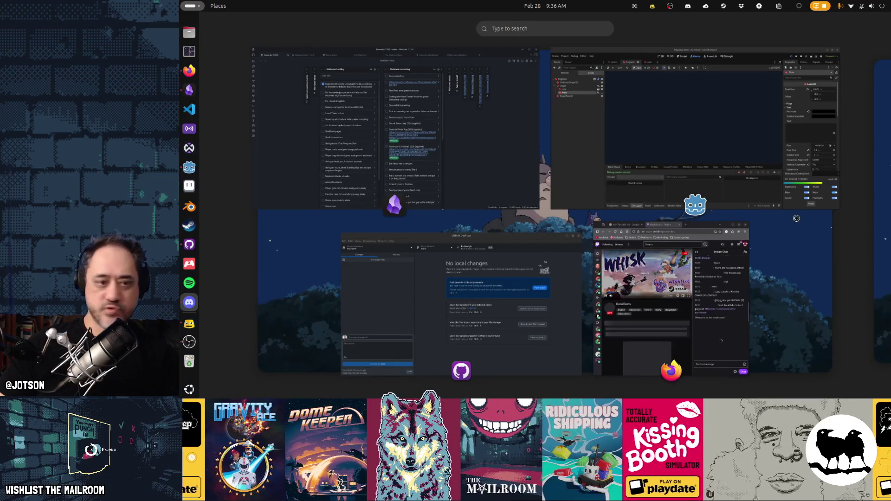
Step: In Firefox, open the RookRules Twitch channel's list of past videos
{"action": "left_click", "coordinate": [706, 226]}
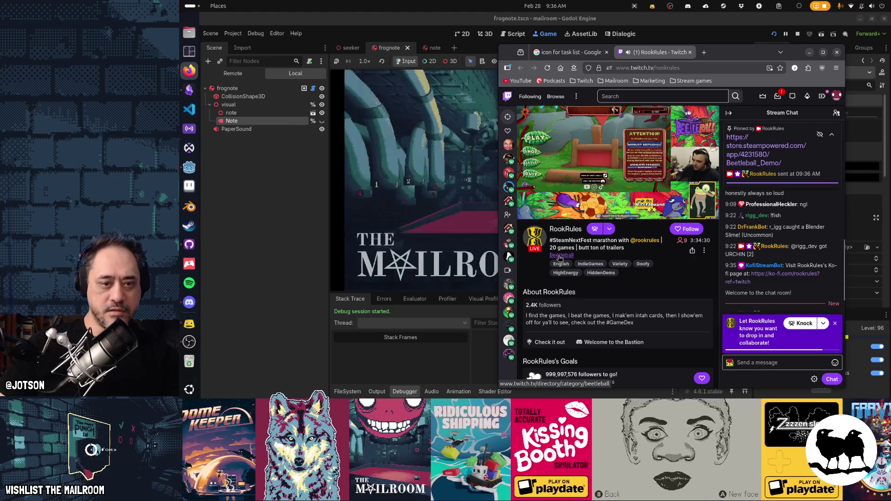
{"action": "mouse_move", "coordinate": [575, 194]}
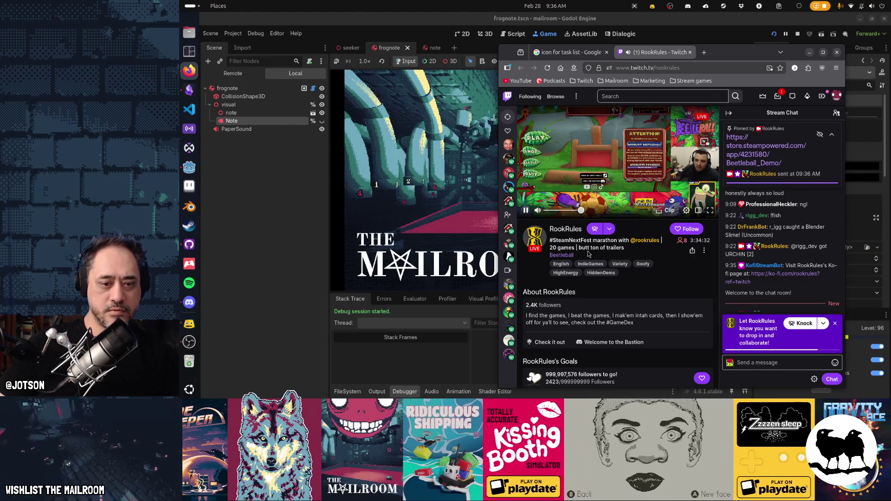
{"action": "scroll", "coordinate": [588, 254], "scroll_direction": "down", "scroll_amount": 10}
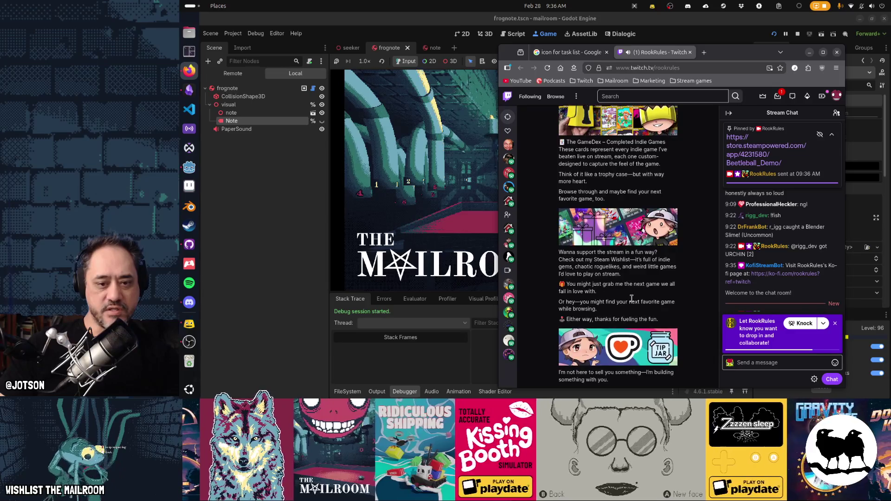
{"action": "scroll", "coordinate": [632, 299], "scroll_direction": "up", "scroll_amount": 10}
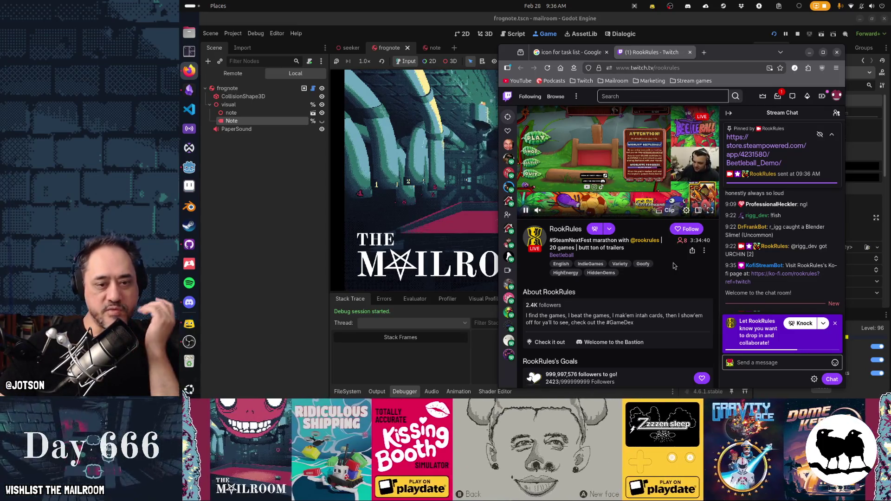
{"action": "scroll", "coordinate": [674, 266], "scroll_direction": "down", "scroll_amount": 2}
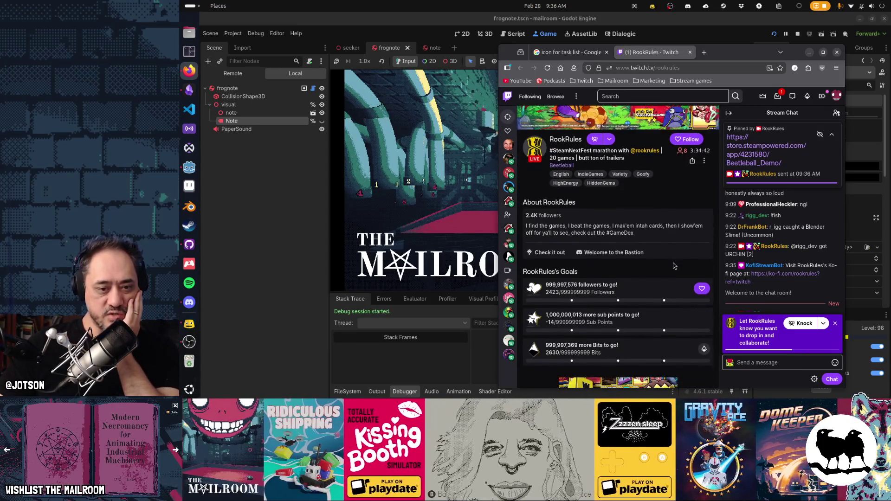
{"action": "scroll", "coordinate": [673, 263], "scroll_direction": "up", "scroll_amount": 2}
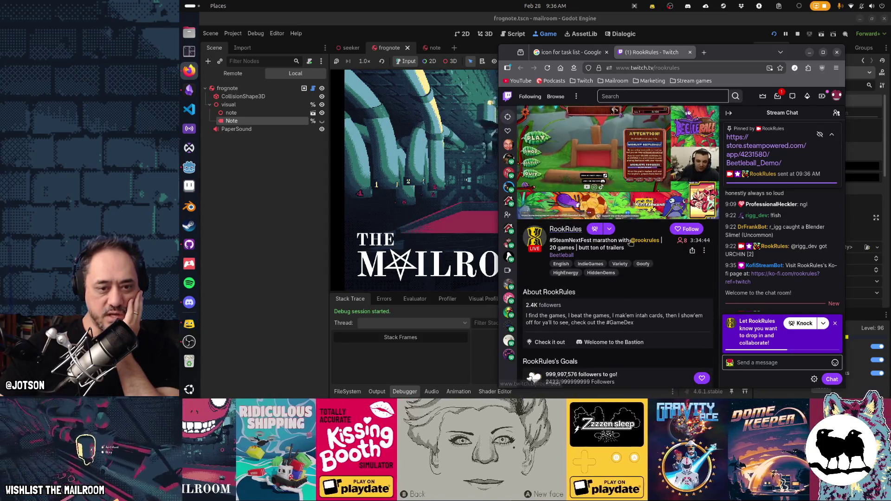
{"action": "left_click", "coordinate": [631, 242]}
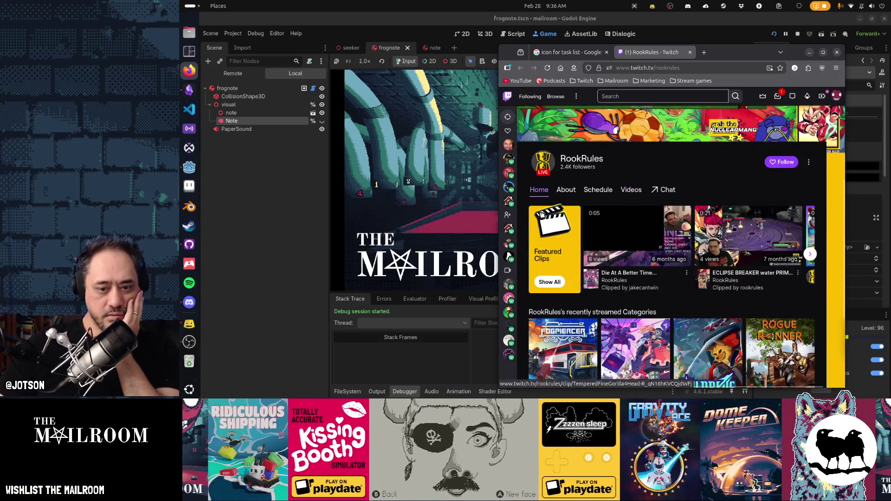
{"action": "scroll", "coordinate": [733, 228], "scroll_direction": "down", "scroll_amount": 2}
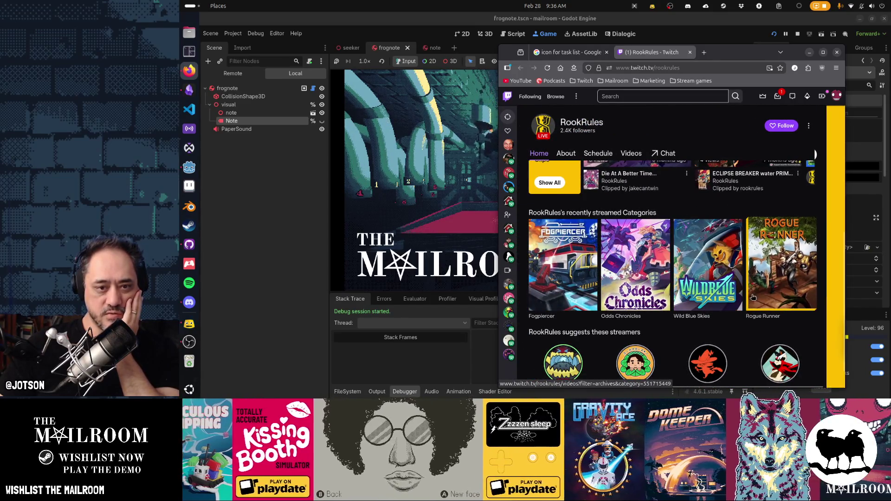
{"action": "left_click", "coordinate": [752, 277]}
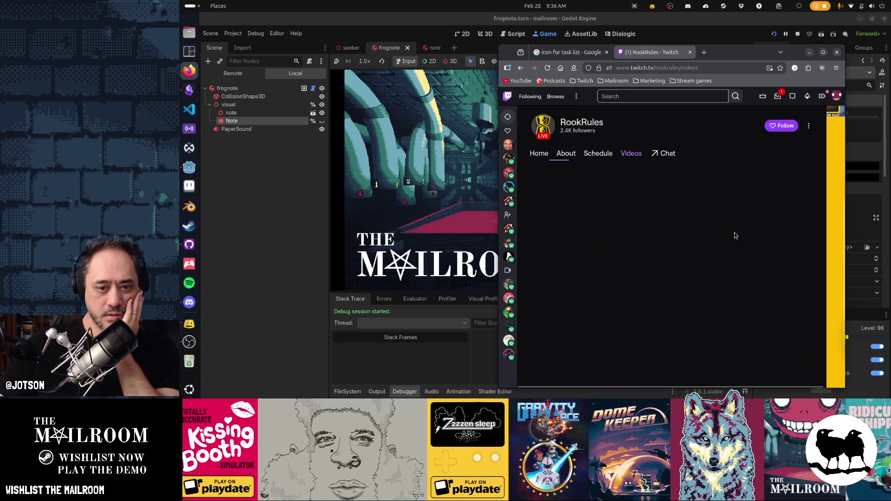
Step: Open the SteamNextFest marathon broadcast at its The Mailroom chapter
{"action": "scroll", "coordinate": [742, 241], "scroll_direction": "down", "scroll_amount": 5}
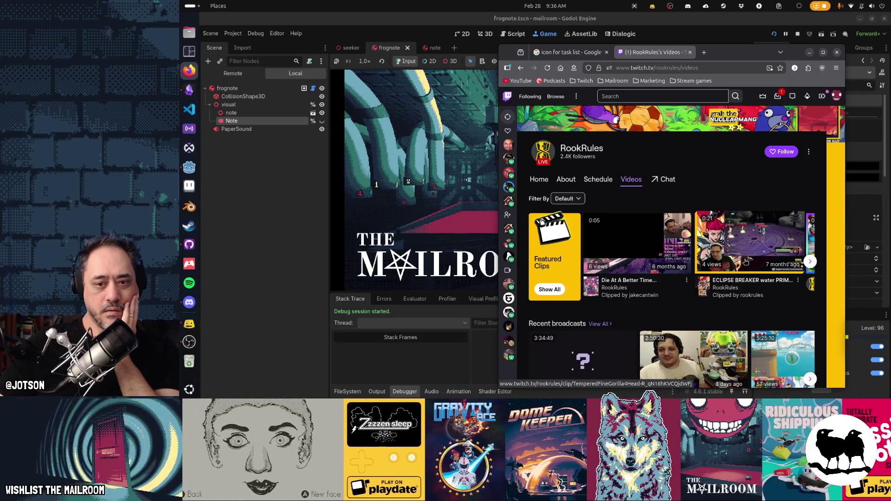
{"action": "scroll", "coordinate": [722, 300], "scroll_direction": "down", "scroll_amount": 2}
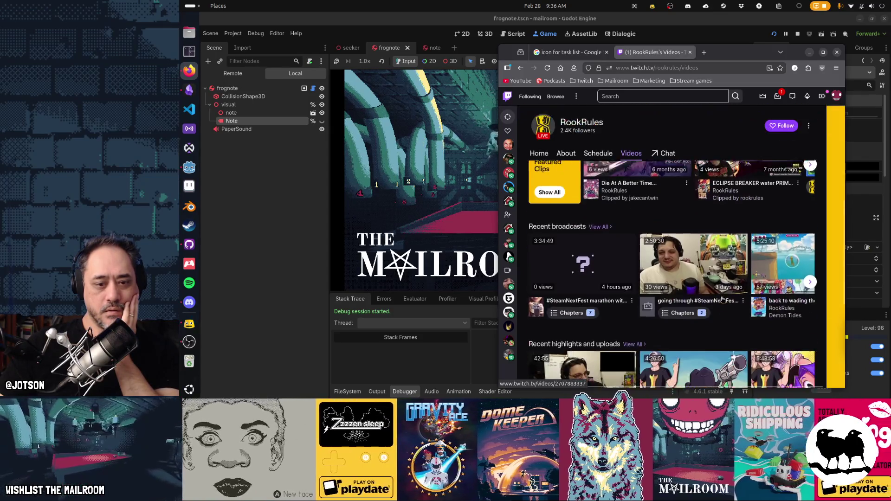
{"action": "left_click", "coordinate": [681, 304]}
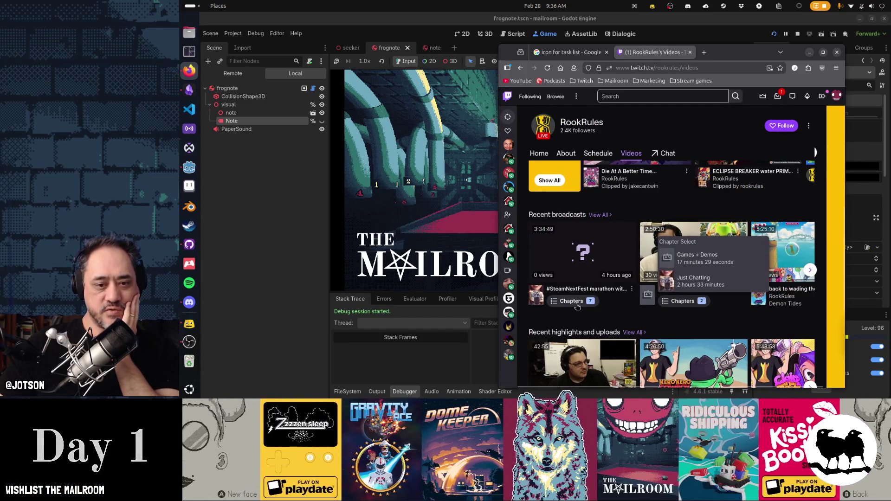
{"action": "left_click", "coordinate": [580, 304]}
{"action": "scroll", "coordinate": [582, 263], "scroll_direction": "down", "scroll_amount": 2}
{"action": "left_click", "coordinate": [582, 263]}
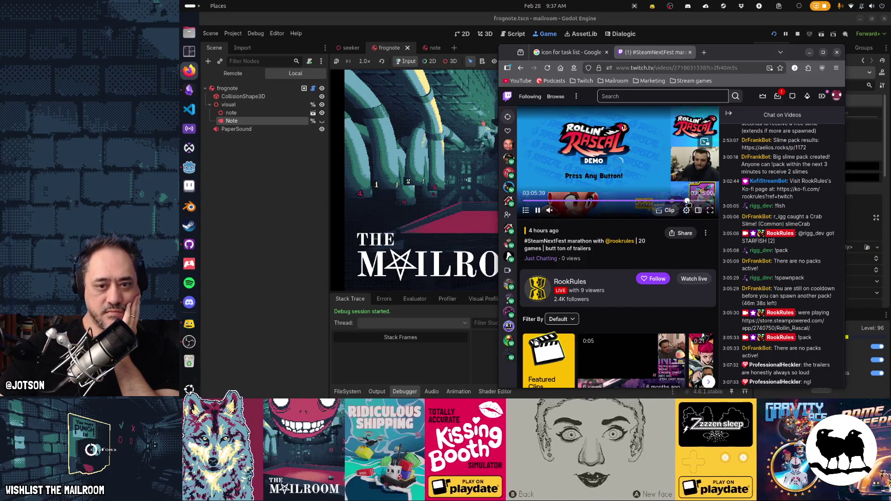
Step: Rewind the VOD to earlier Mailroom gameplay, stop the Godot game, and maximize Firefox
{"action": "left_click", "coordinate": [685, 203]}
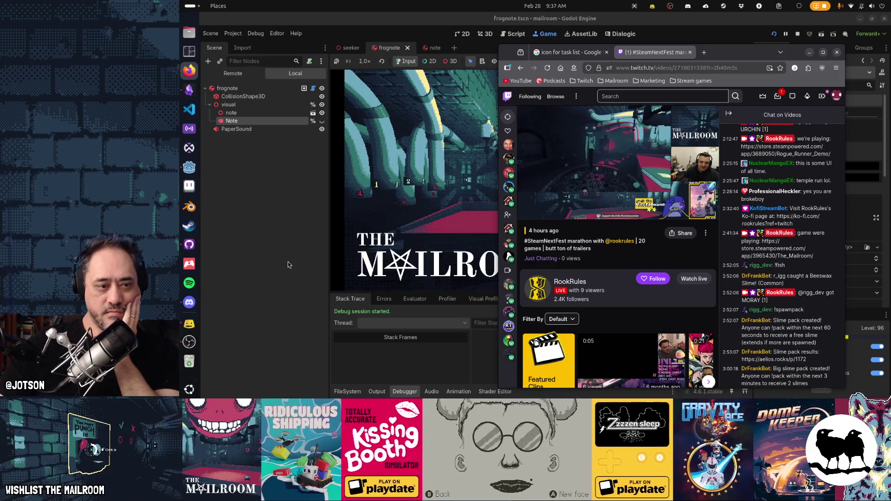
{"action": "left_click", "coordinate": [288, 260]}
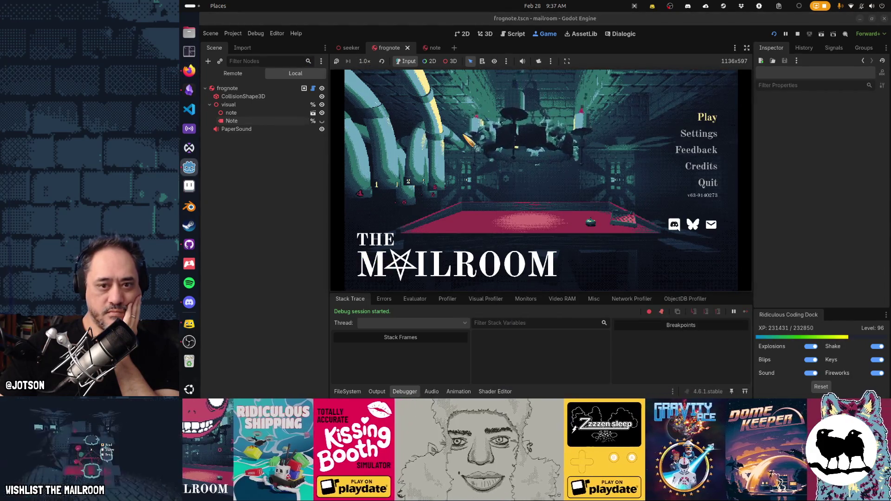
{"action": "key", "text": "F8"}
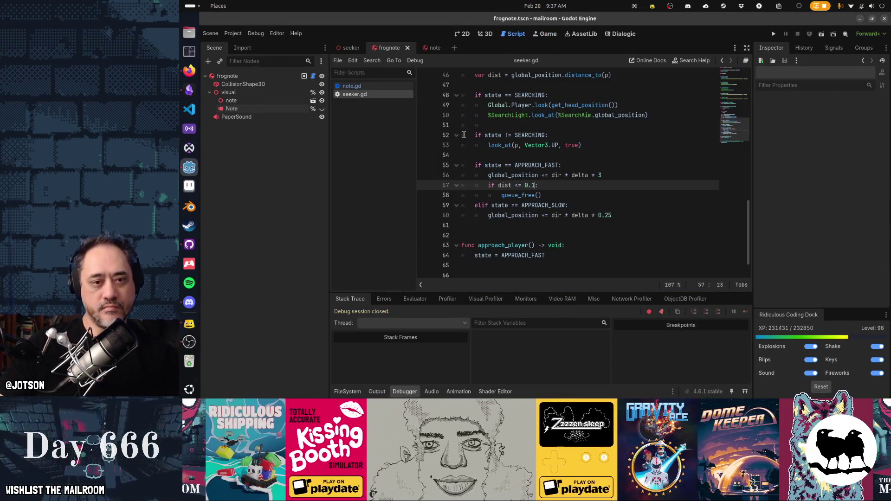
{"action": "key", "text": "alt+Tab"}
{"action": "double_click", "coordinate": [725, 51]}
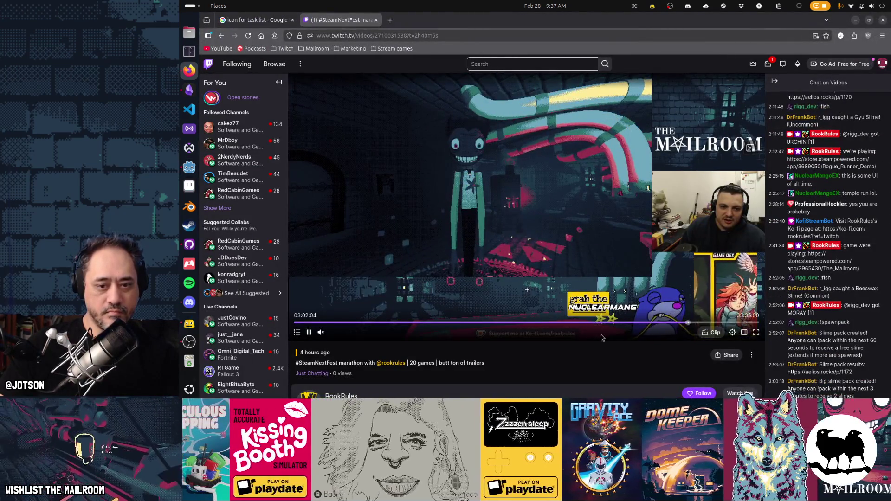
Step: Jump the VOD to about 3:04:08, then rewind through the Mailroom footage in ten-second steps
{"action": "left_click", "coordinate": [692, 324]}
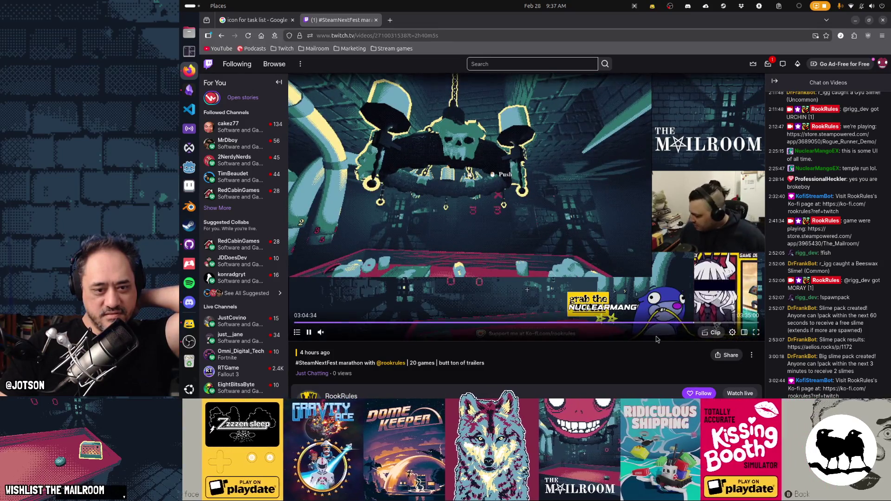
{"action": "key", "text": "Left"}
{"action": "key", "text": "Left"}
{"action": "key", "text": "Left"}
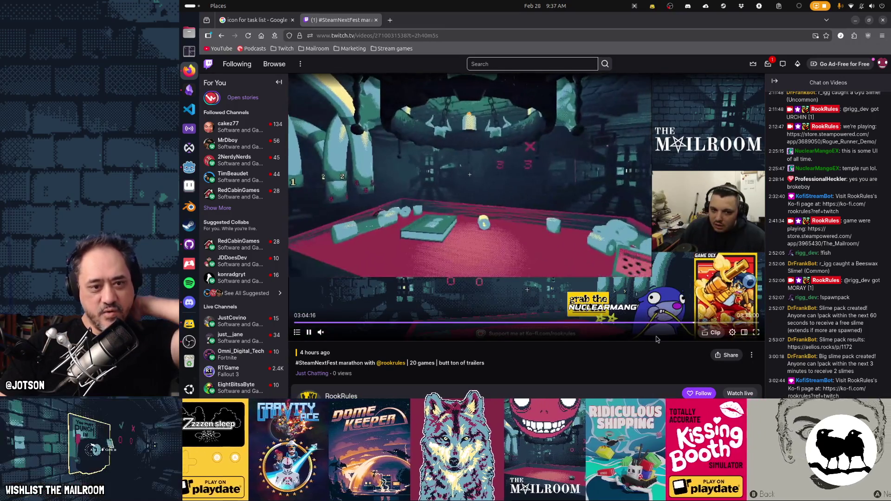
{"action": "key", "text": "Left"}
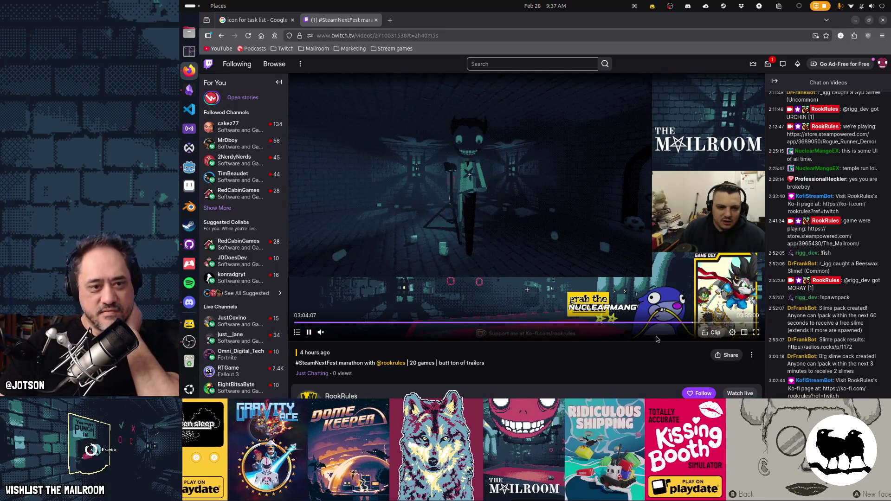
{"action": "key", "text": "Left"}
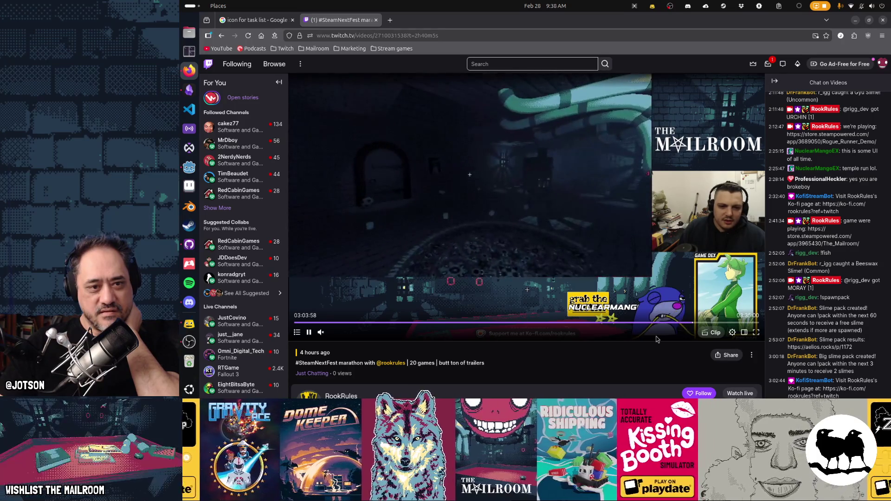
{"action": "key", "text": "Left"}
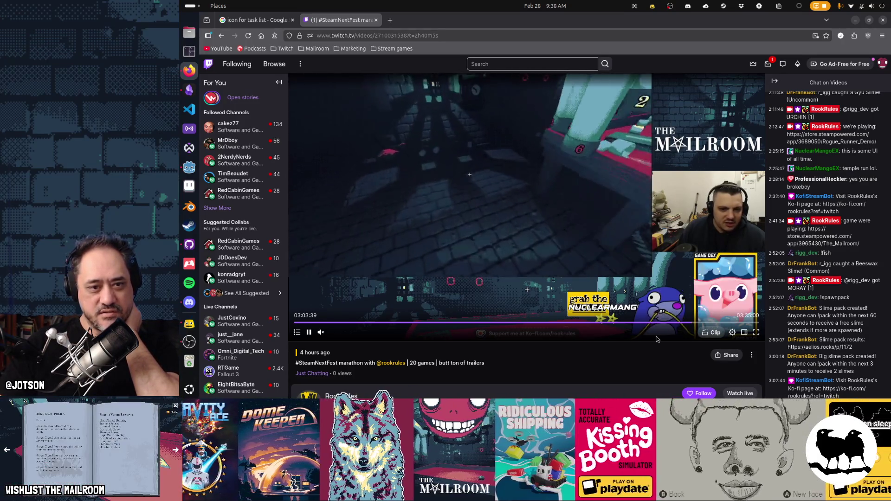
{"action": "key", "text": "Left"}
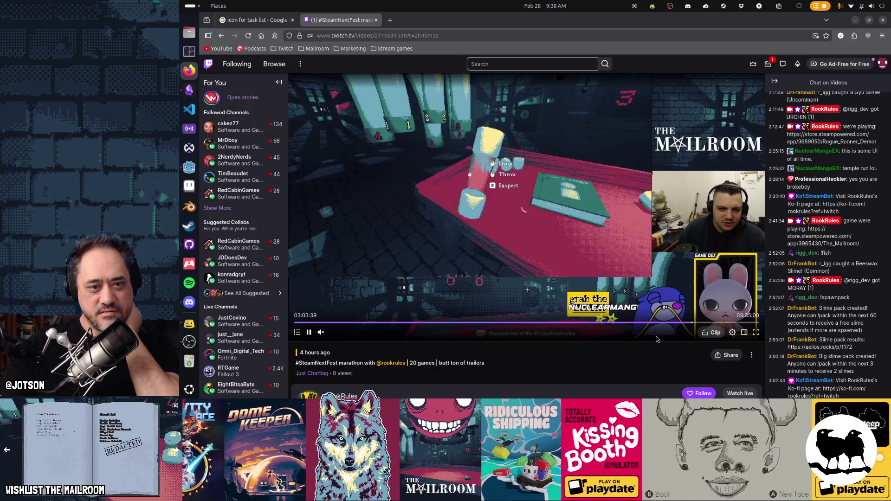
{"action": "key", "text": "Left"}
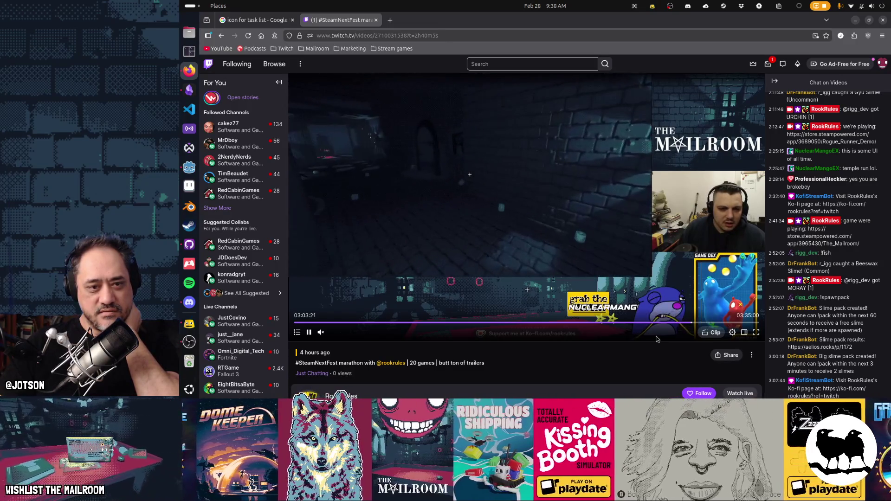
{"action": "key", "text": "Left"}
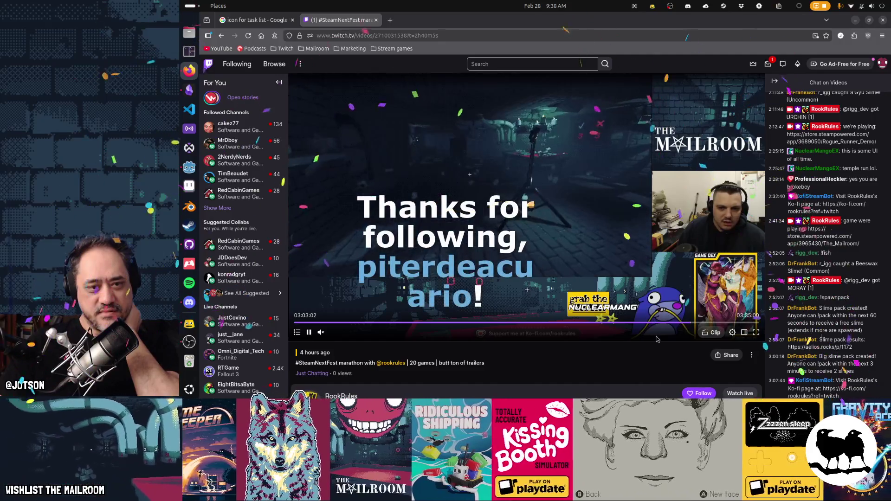
{"action": "key", "text": "Left"}
{"action": "key", "text": "Left"}
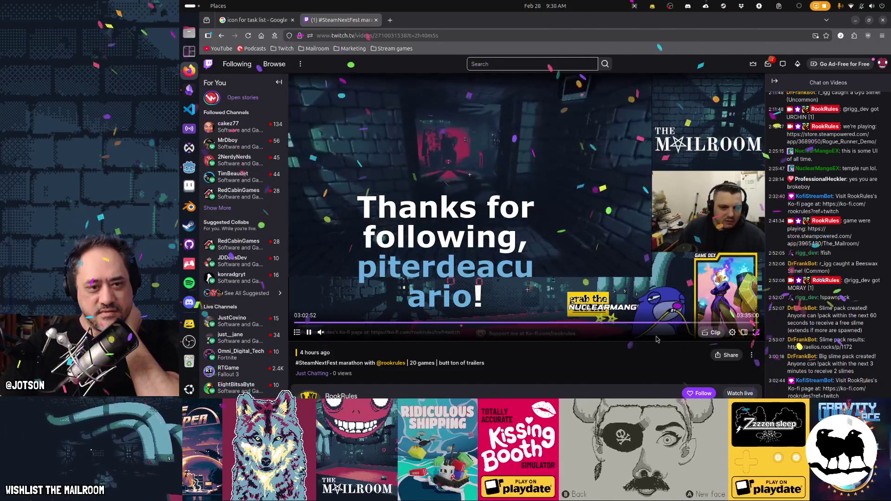
{"action": "key", "text": "Left"}
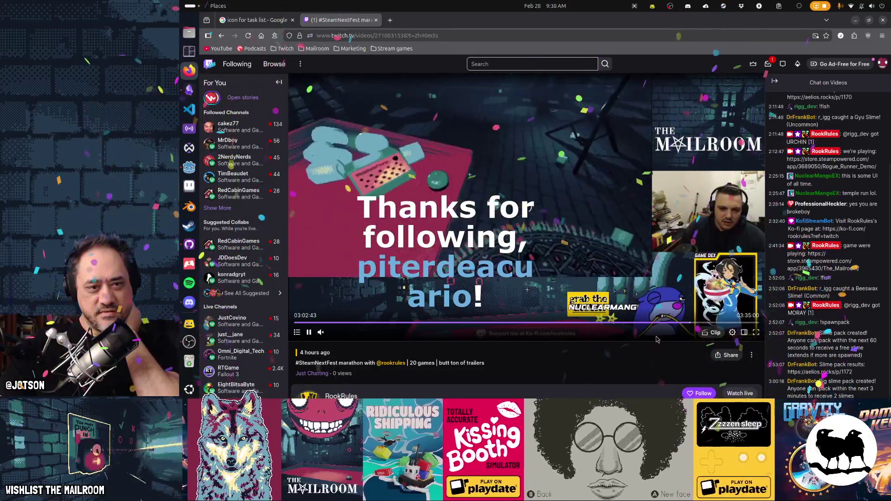
{"action": "key", "text": "Left"}
{"action": "key", "text": "Left"}
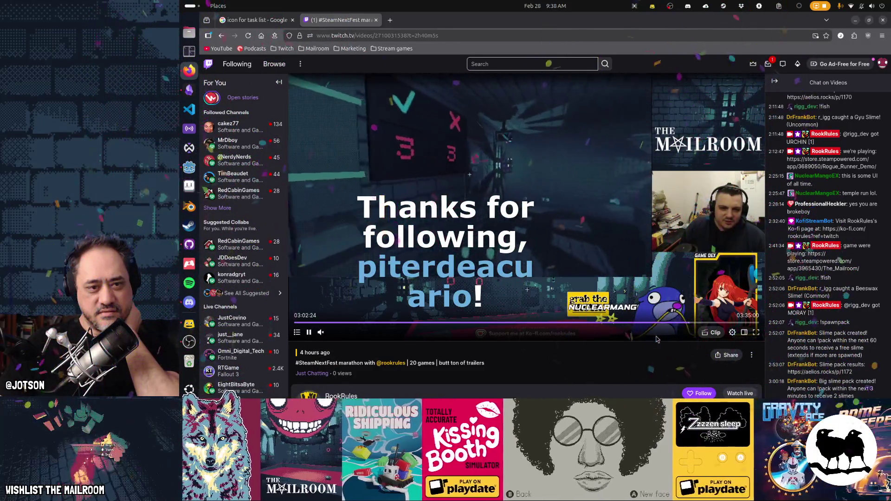
{"action": "key", "text": "Left"}
{"action": "key", "text": "Left"}
{"action": "key", "text": "Left"}
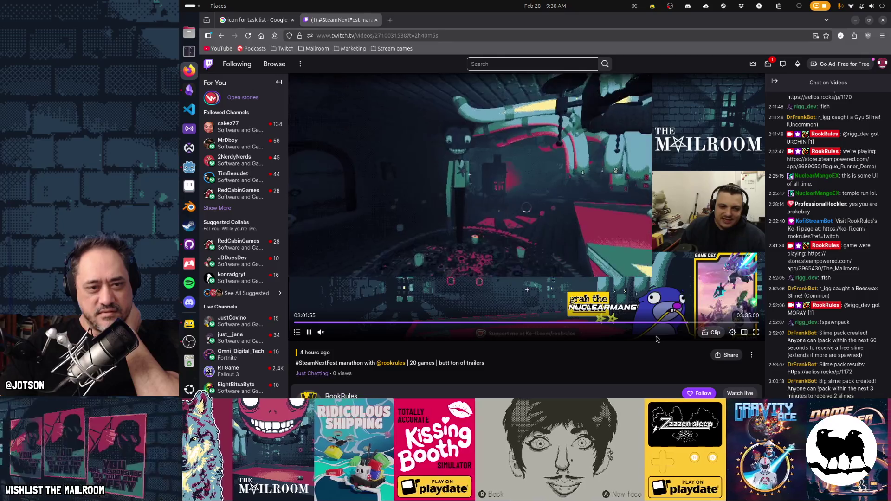
{"action": "key", "text": "Left"}
{"action": "key", "text": "Left"}
{"action": "key", "text": "Left"}
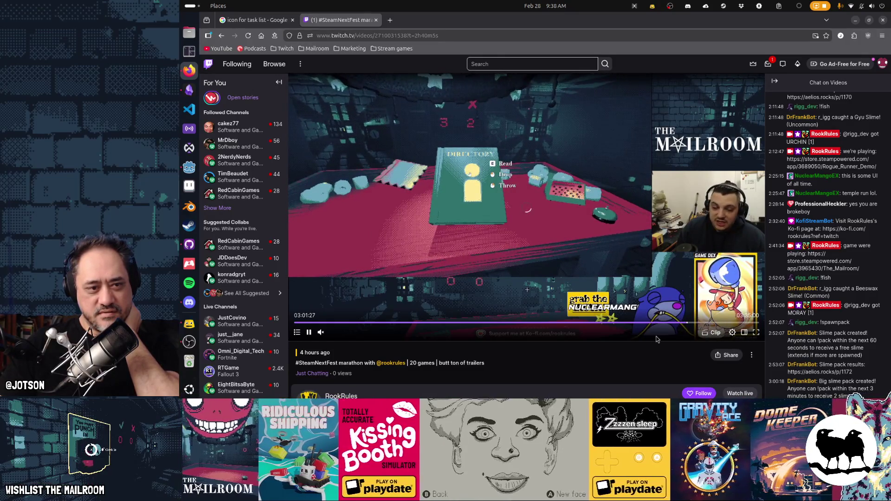
{"action": "key", "text": "Left"}
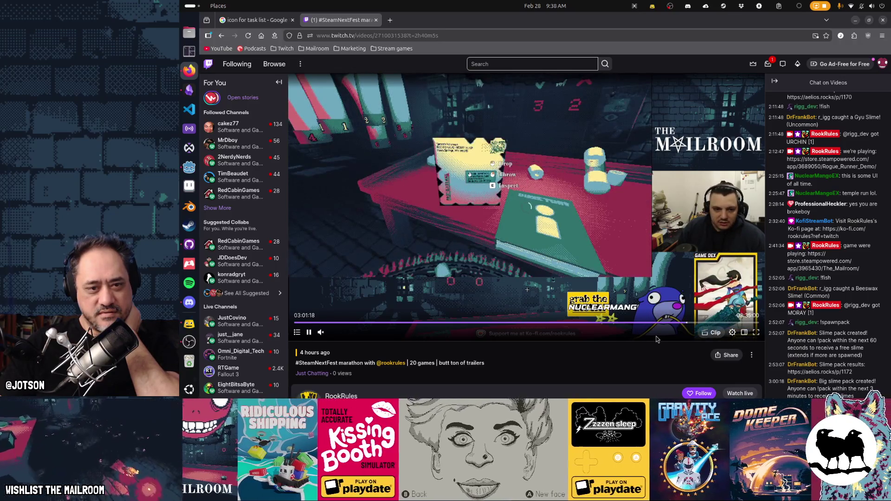
{"action": "key", "text": "Left"}
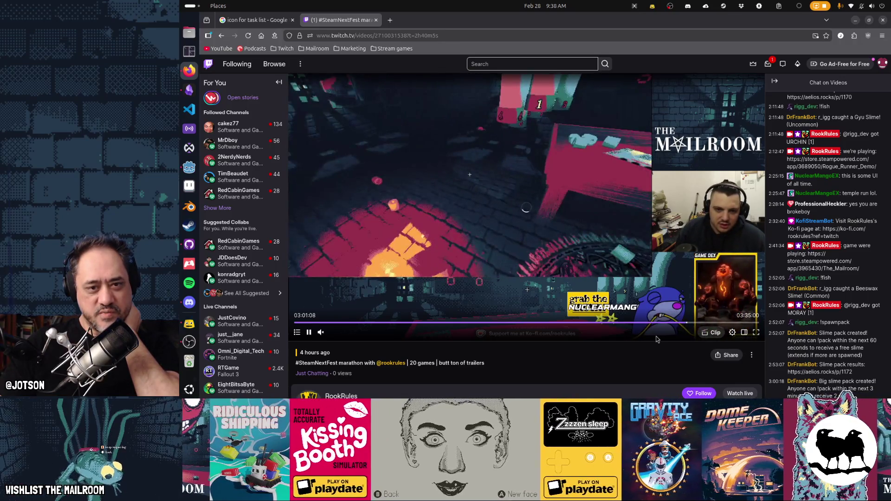
{"action": "key", "text": "Left"}
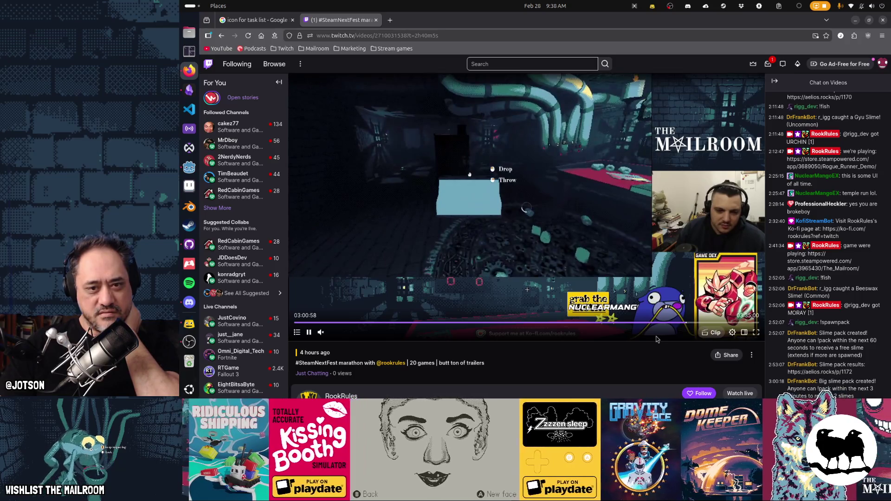
{"action": "key", "text": "Left"}
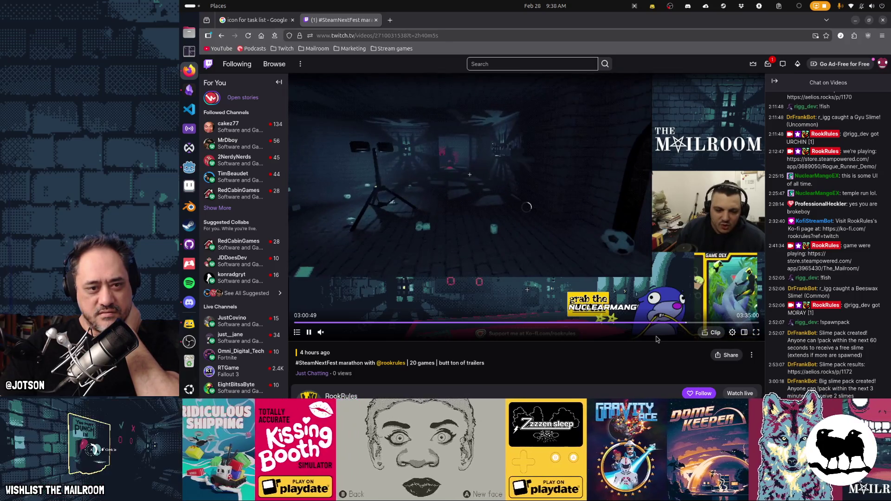
{"action": "key", "text": "Left"}
{"action": "key", "text": "Left"}
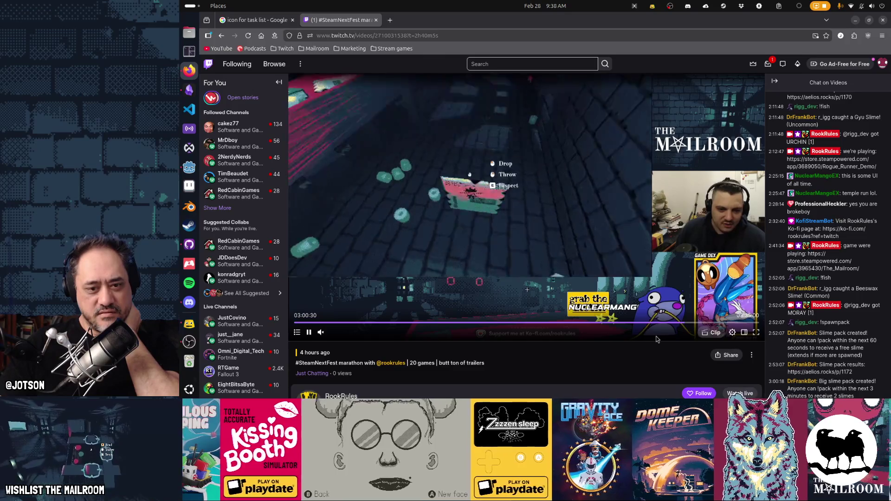
{"action": "key", "text": "Left"}
{"action": "key", "text": "Left"}
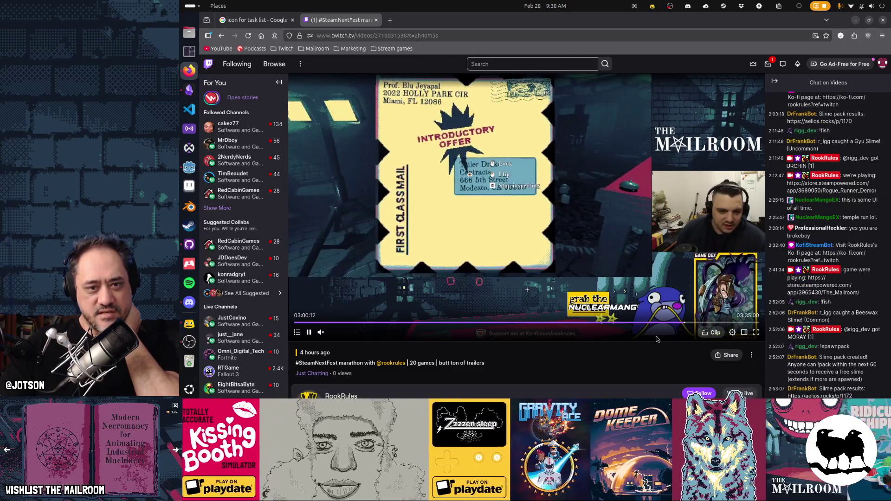
{"action": "key", "text": "Left"}
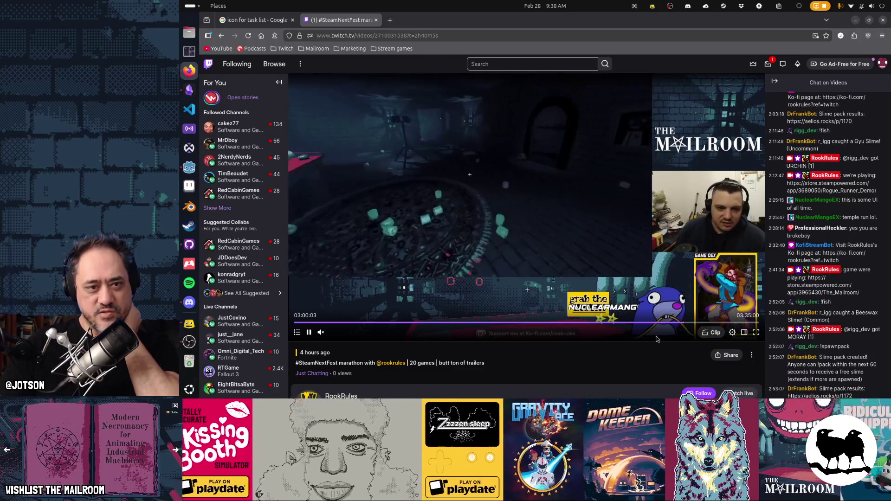
{"action": "key", "text": "Left"}
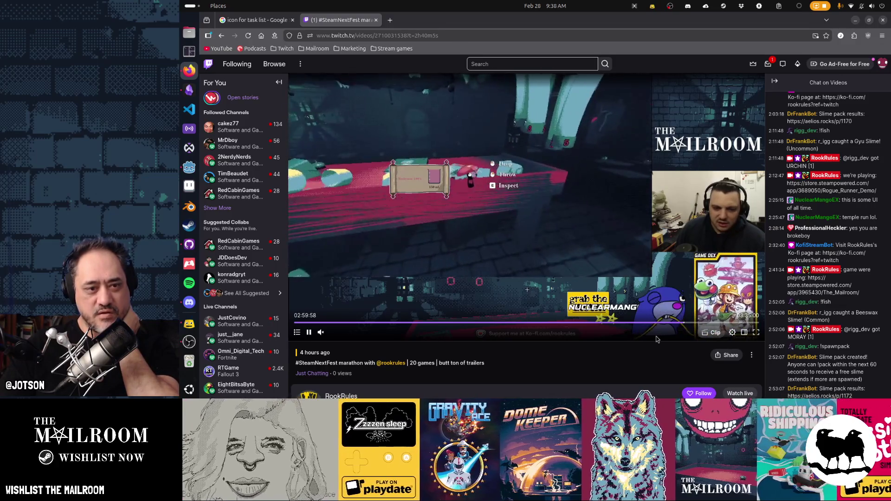
Step: Skip the VOD ahead in ten-second steps to about 3:02:39
{"action": "key", "text": "Right"}
{"action": "key", "text": "Right"}
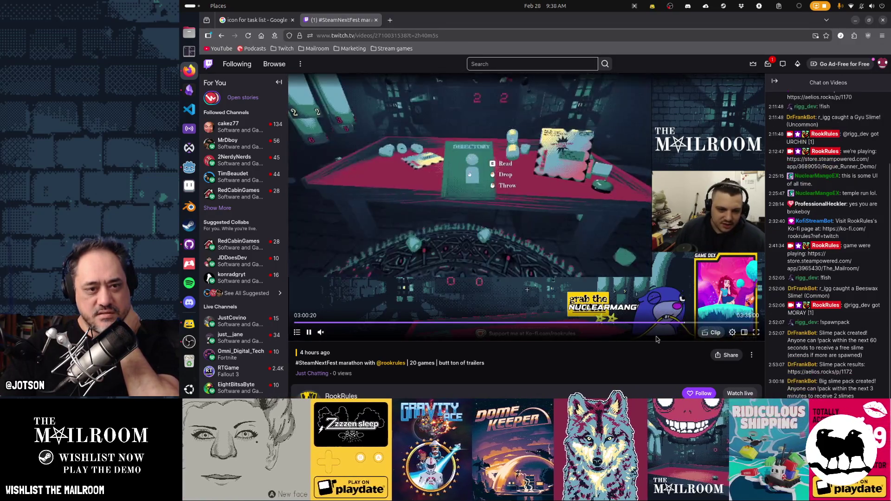
{"action": "key", "text": "Right"}
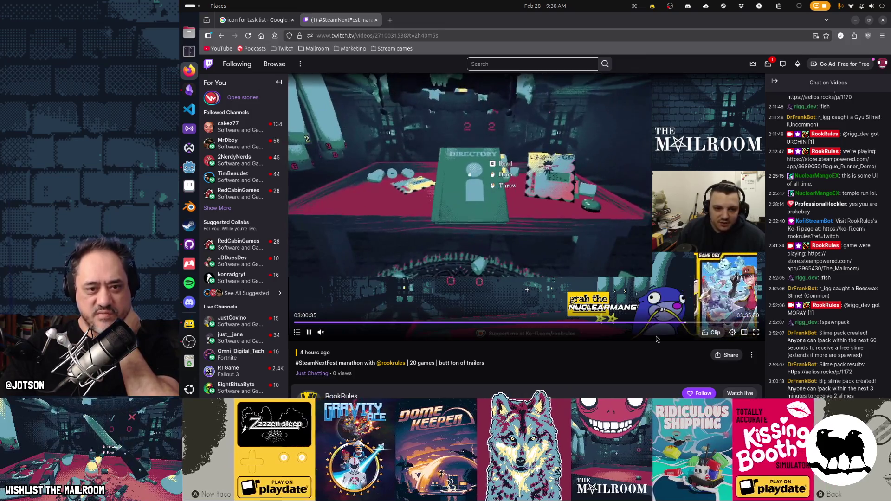
{"action": "key", "text": "Right"}
{"action": "key", "text": "Right"}
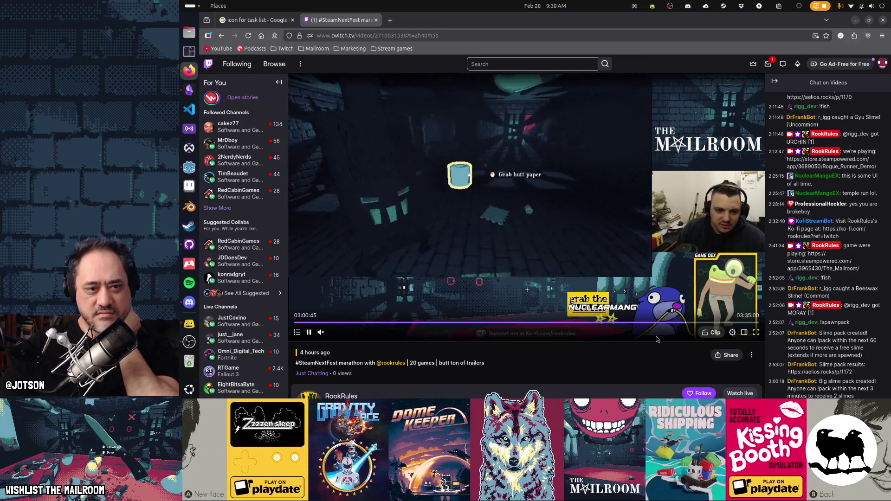
{"action": "key", "text": "Right"}
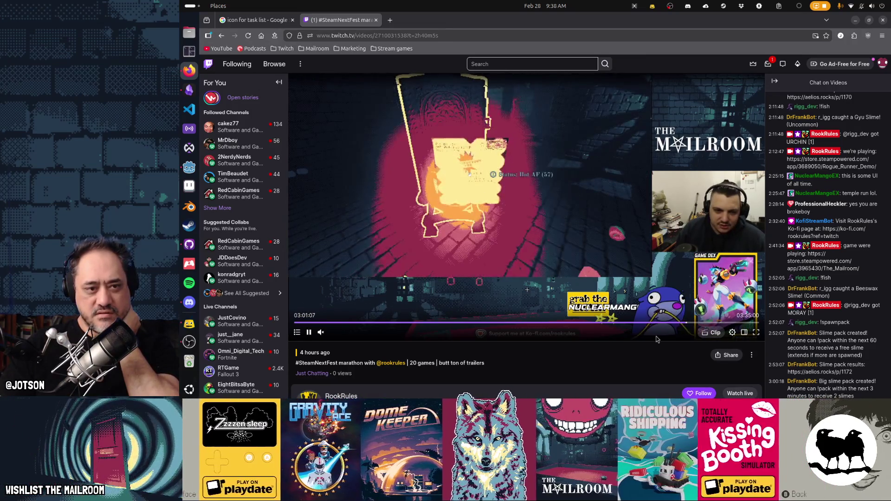
{"action": "key", "text": "Right"}
{"action": "key", "text": "Right"}
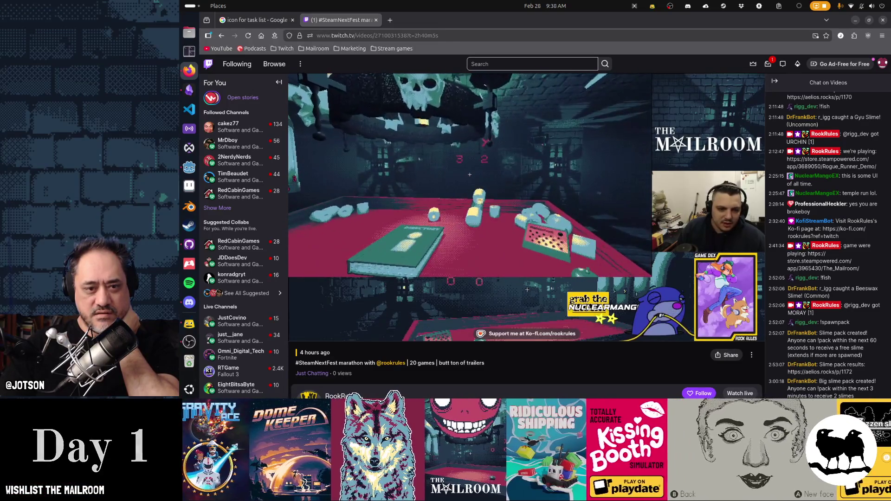
{"action": "key", "text": "Right"}
{"action": "key", "text": "Right"}
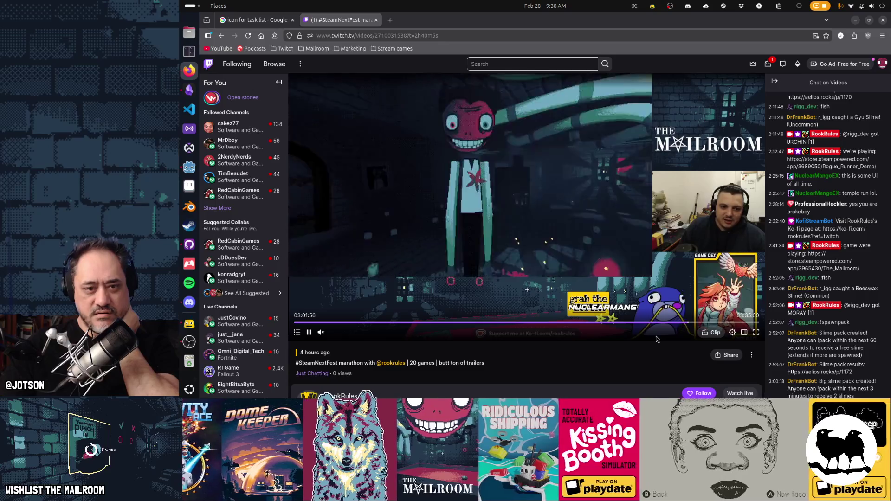
{"action": "key", "text": "Right"}
{"action": "key", "text": "Right"}
{"action": "key", "text": "Right"}
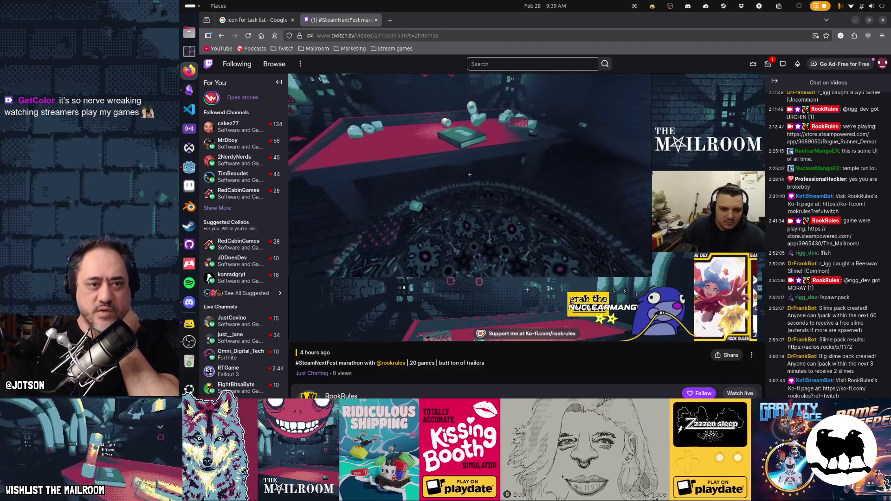
Step: Rewind the VOD step by step back to about 2:59:39
{"action": "key", "text": "Left"}
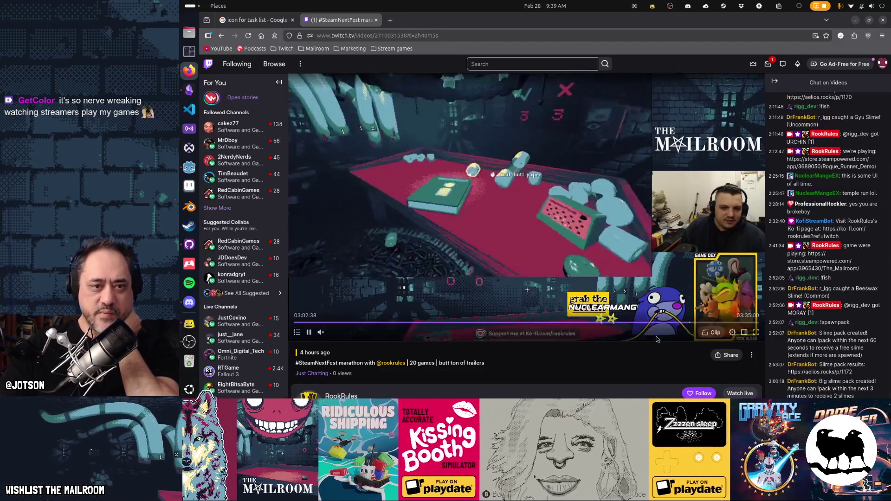
{"action": "key", "text": "Left"}
{"action": "key", "text": "Left"}
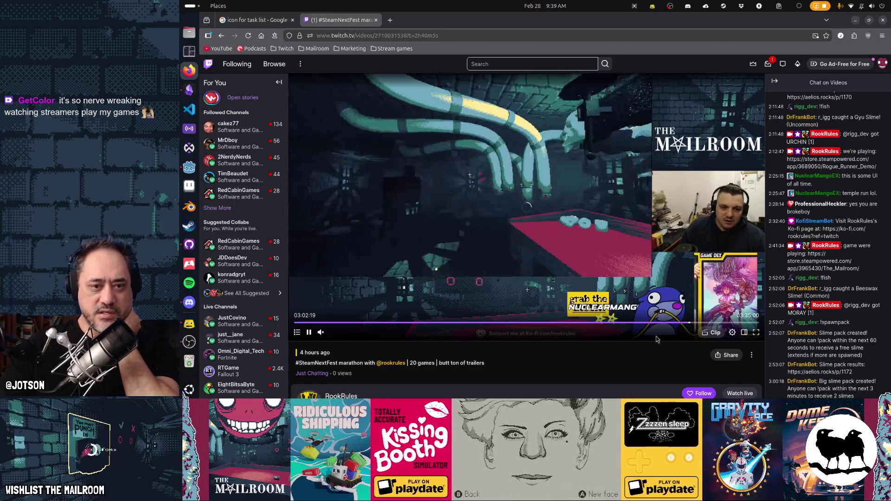
{"action": "key", "text": "Left"}
{"action": "key", "text": "Left"}
{"action": "key", "text": "Left"}
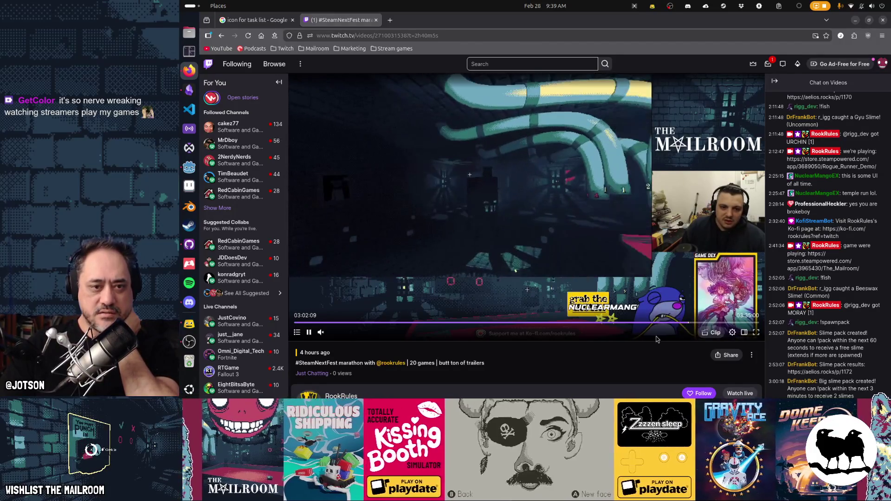
{"action": "key", "text": "Left"}
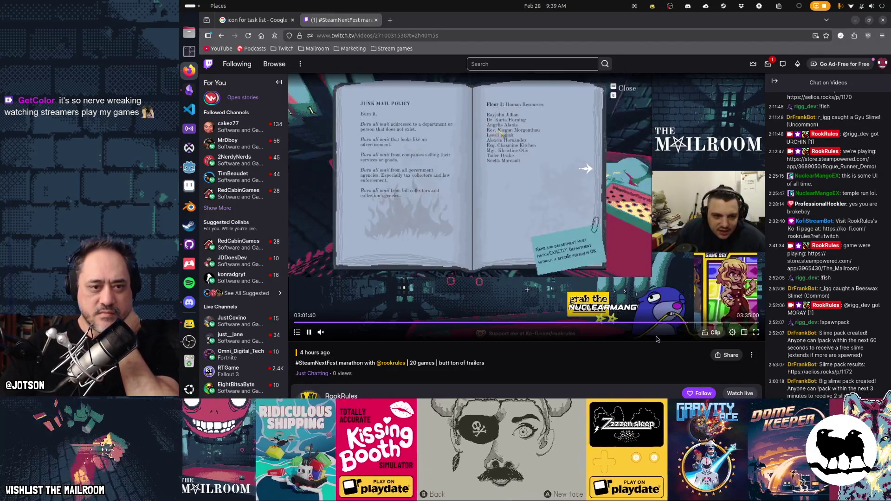
{"action": "key", "text": "Left"}
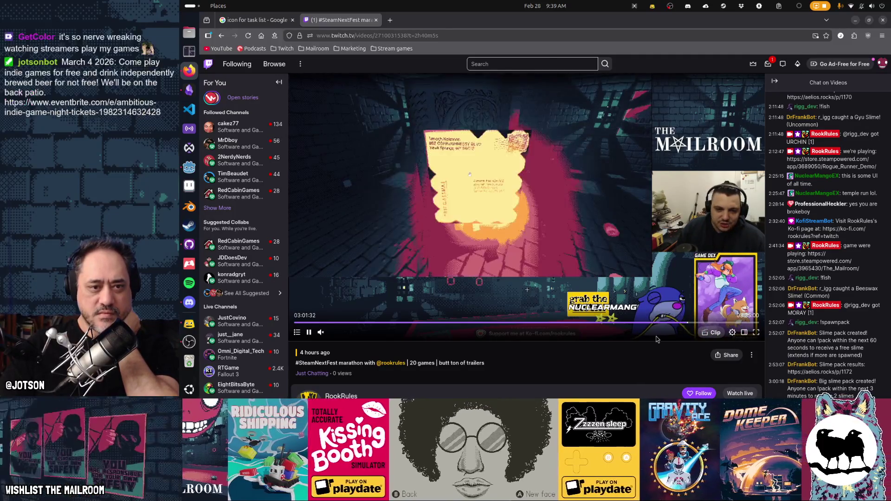
{"action": "key", "text": "Left"}
{"action": "key", "text": "Left"}
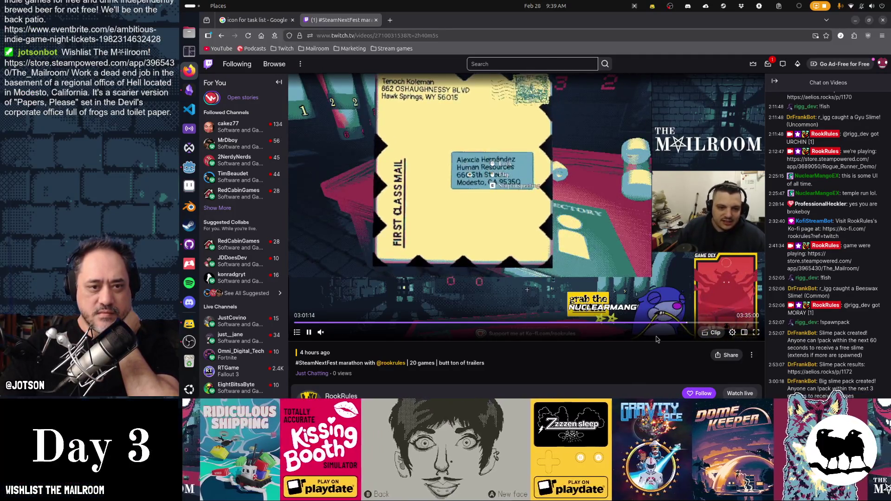
{"action": "key", "text": "Left"}
{"action": "key", "text": "Left"}
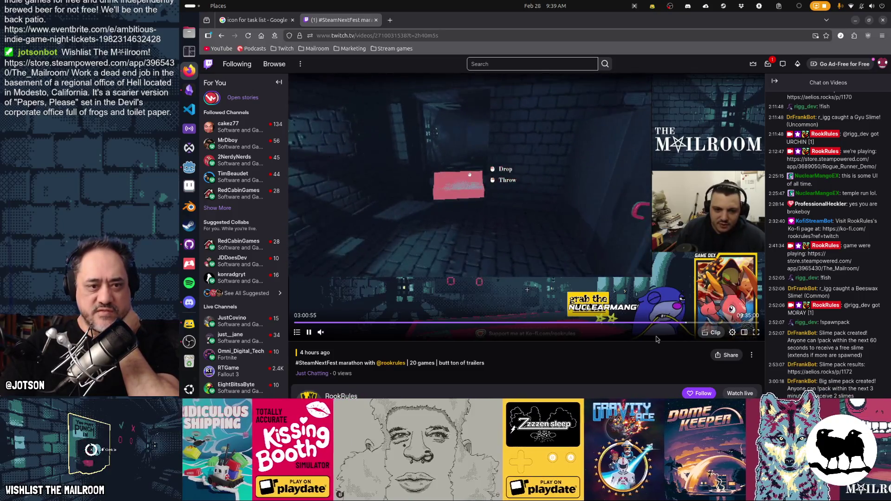
{"action": "key", "text": "Left"}
{"action": "key", "text": "Left"}
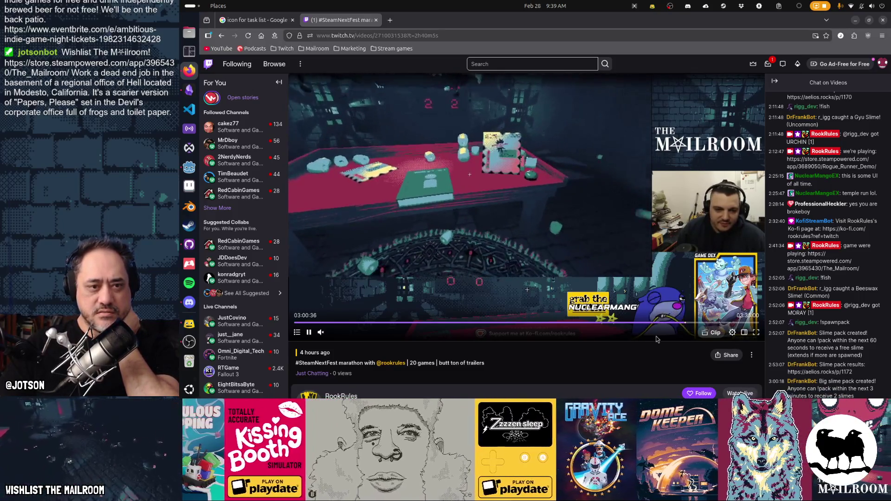
{"action": "key", "text": "Left"}
{"action": "key", "text": "Left"}
{"action": "key", "text": "Left"}
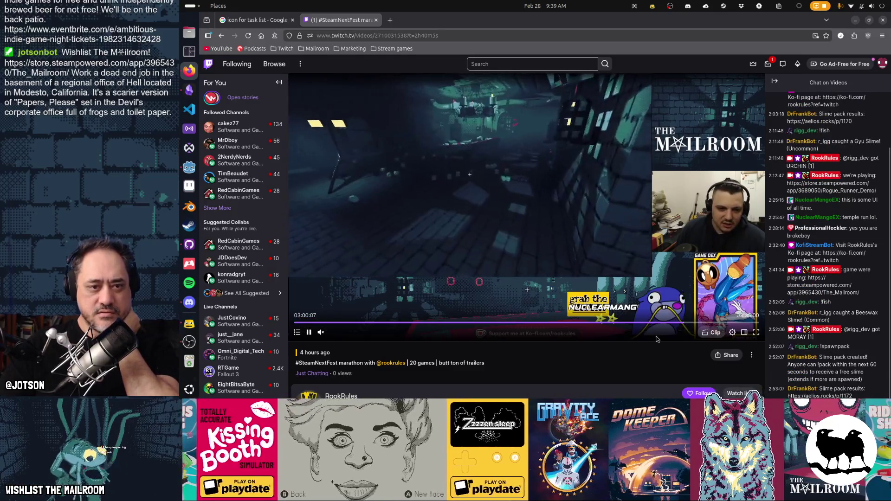
{"action": "key", "text": "Left"}
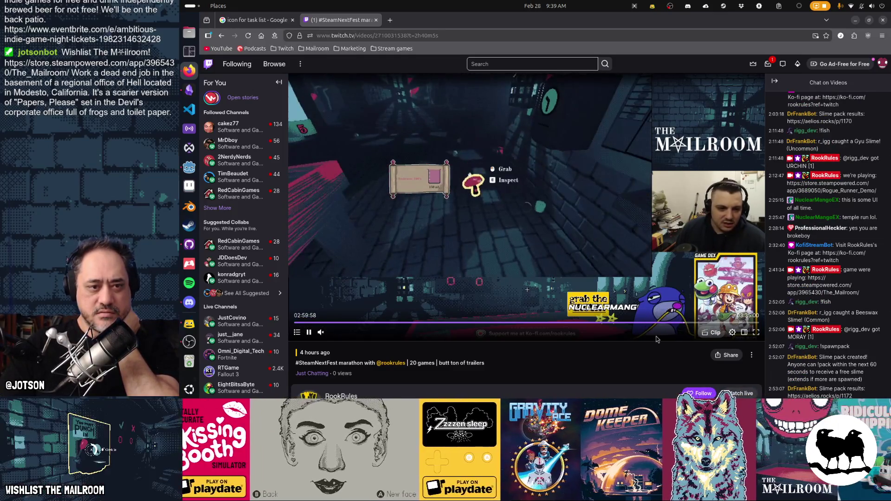
{"action": "key", "text": "Left"}
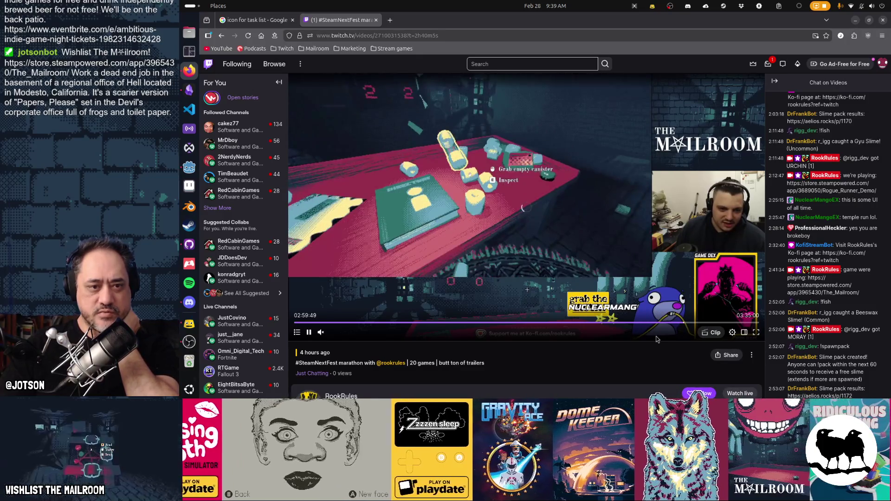
{"action": "key", "text": "Left"}
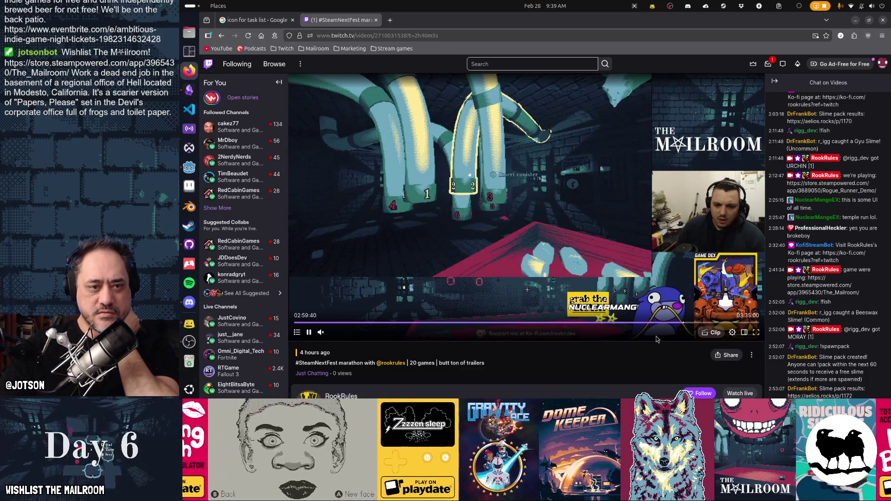
{"action": "key", "text": "Left"}
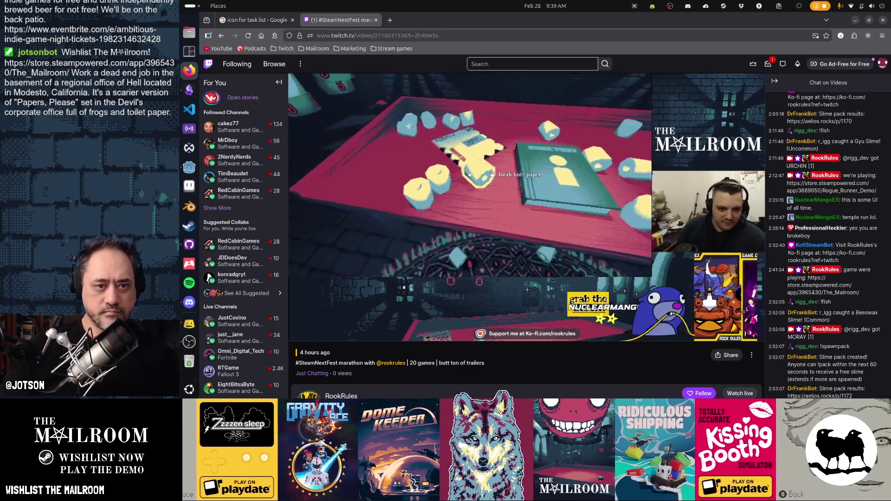
{"action": "mouse_move", "coordinate": [657, 339]}
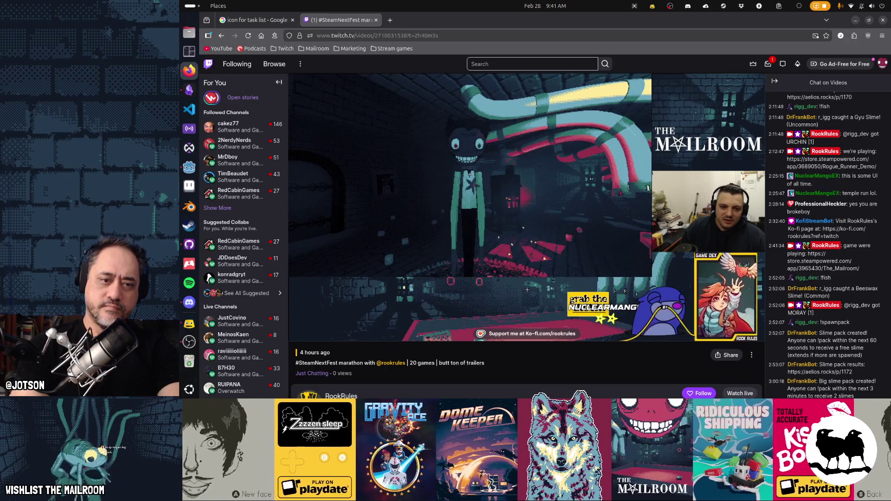
Step: Close the Twitch VOD tab so the Google Images 'icon for task list' results are in front
{"action": "key", "text": "ctrl+w"}
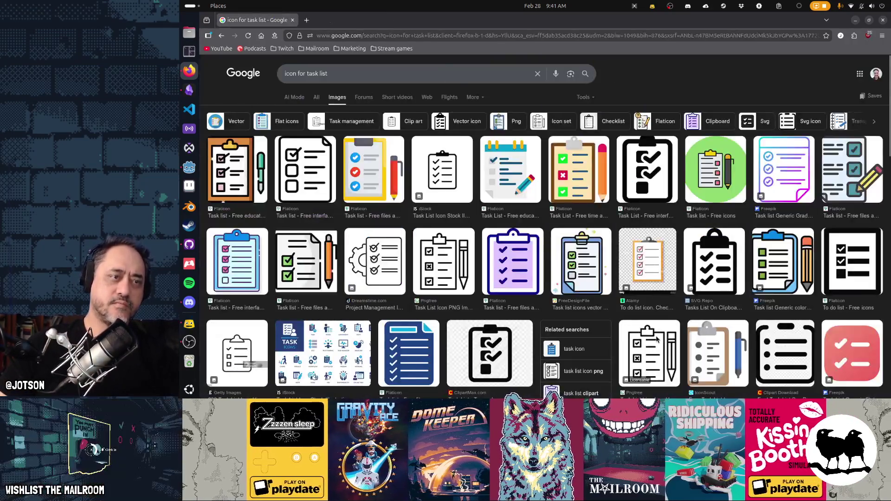
Step: Reopen the Twitch VOD, pause The Mailroom footage at 3:03:30, then minimize Firefox
{"action": "key", "text": "ctrl+shift+t"}
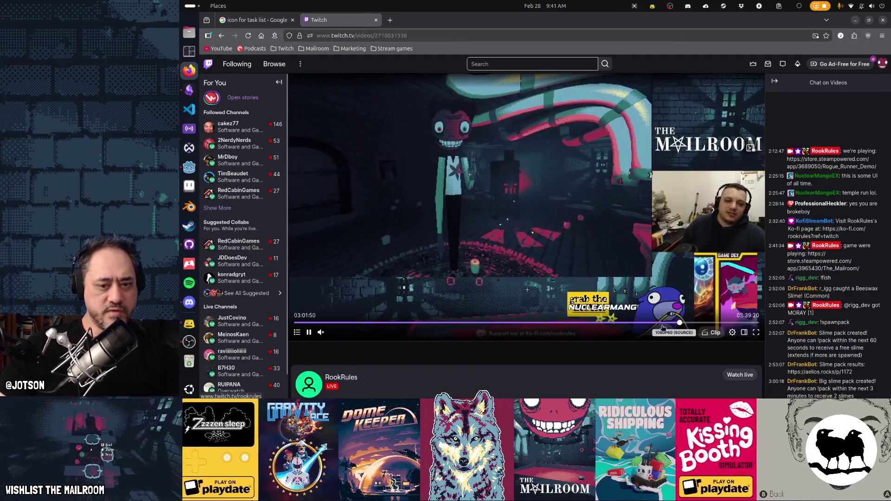
{"action": "left_click", "coordinate": [686, 323]}
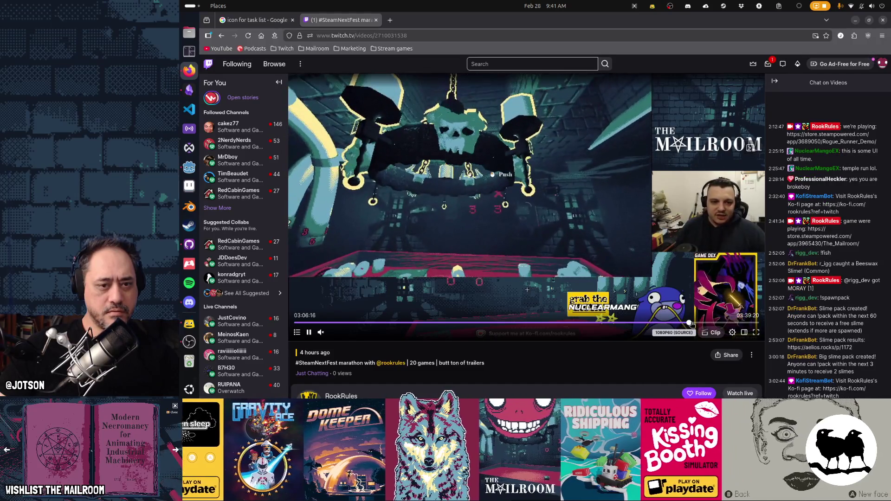
{"action": "left_click", "coordinate": [689, 322]}
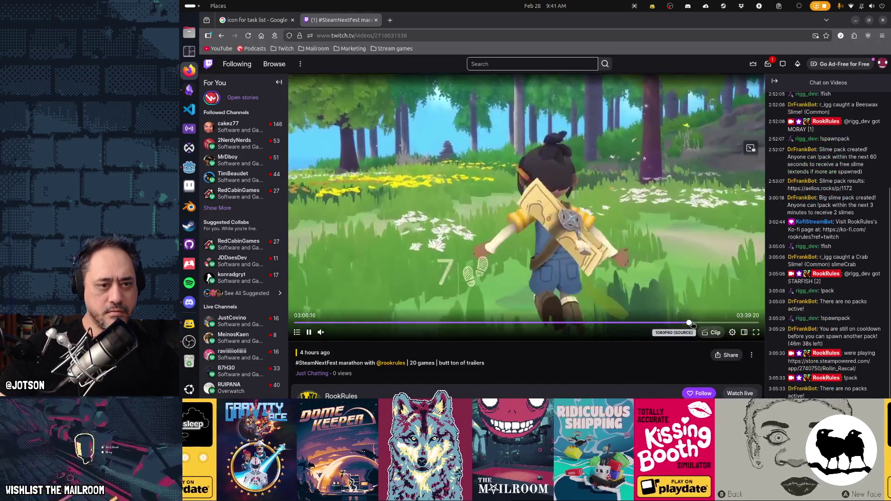
{"action": "left_click", "coordinate": [693, 322]}
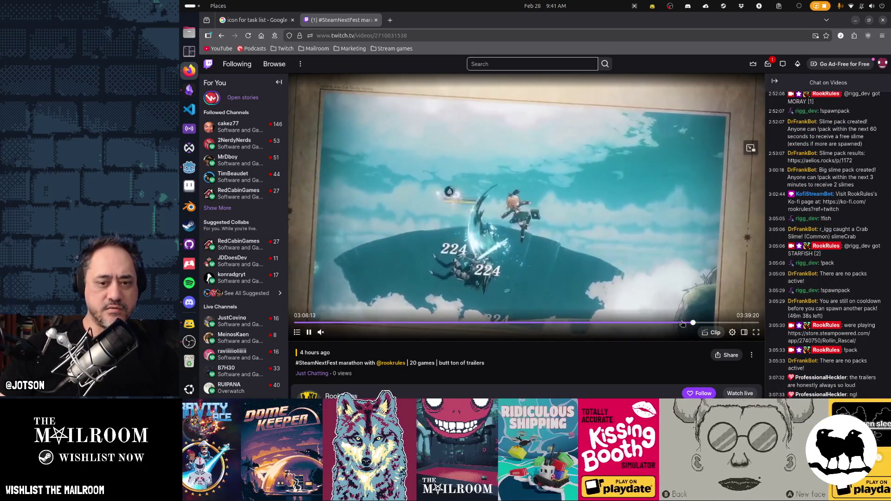
{"action": "left_click", "coordinate": [684, 323]}
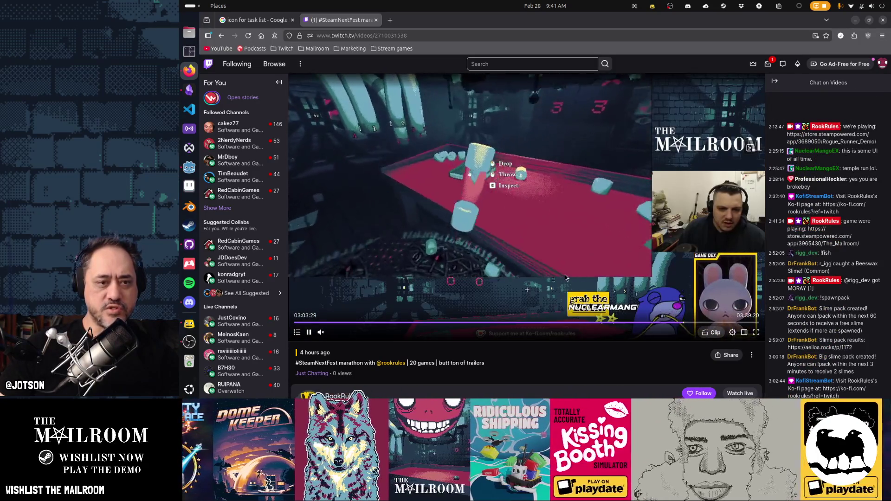
{"action": "left_click", "coordinate": [524, 237]}
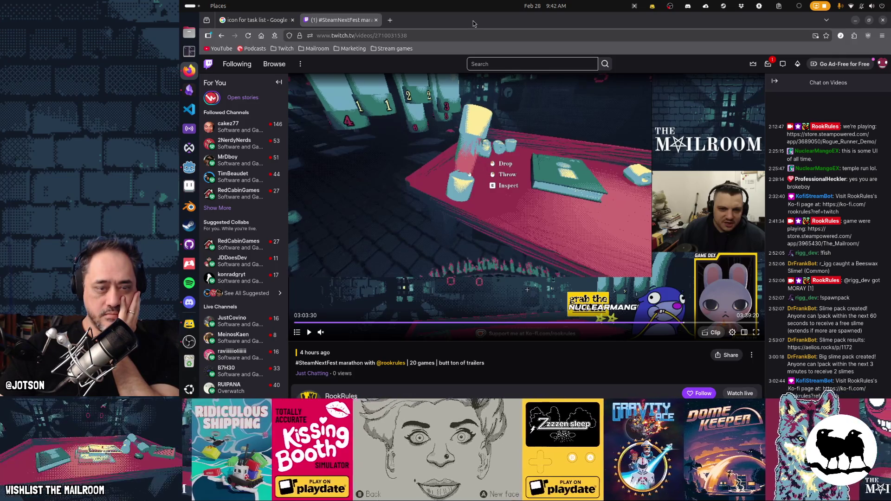
{"action": "left_click", "coordinate": [854, 20]}
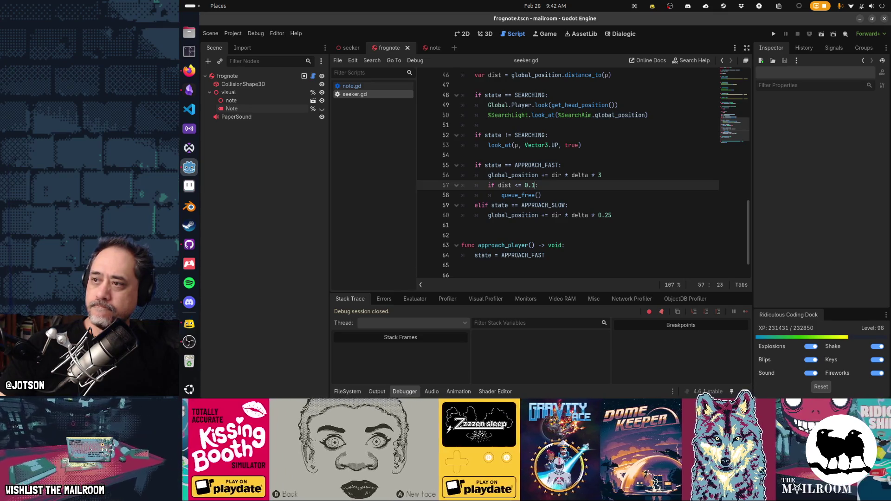
{"action": "left_click", "coordinate": [189, 324]}
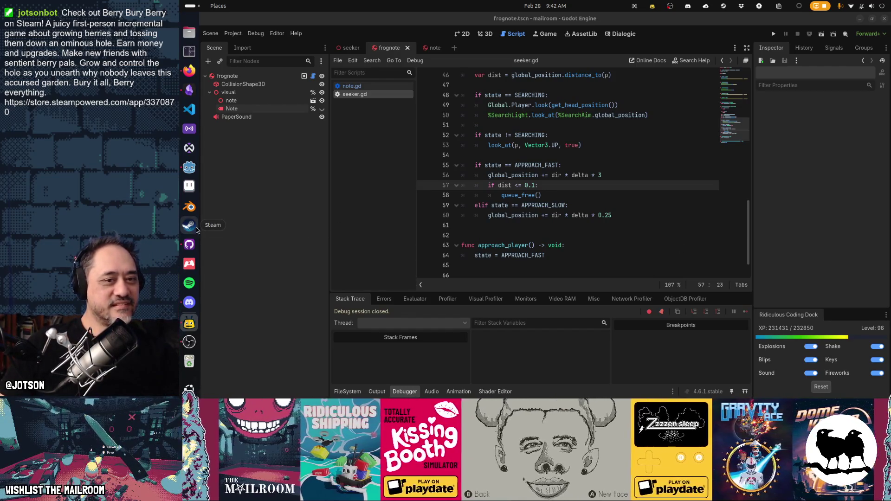
{"action": "left_click", "coordinate": [518, 215]}
{"action": "left_click", "coordinate": [599, 226]}
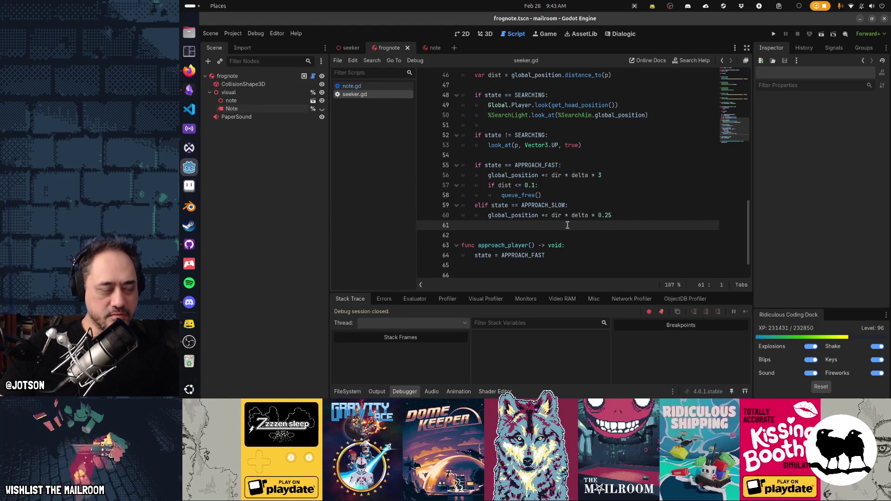
{"action": "left_click", "coordinate": [189, 245]}
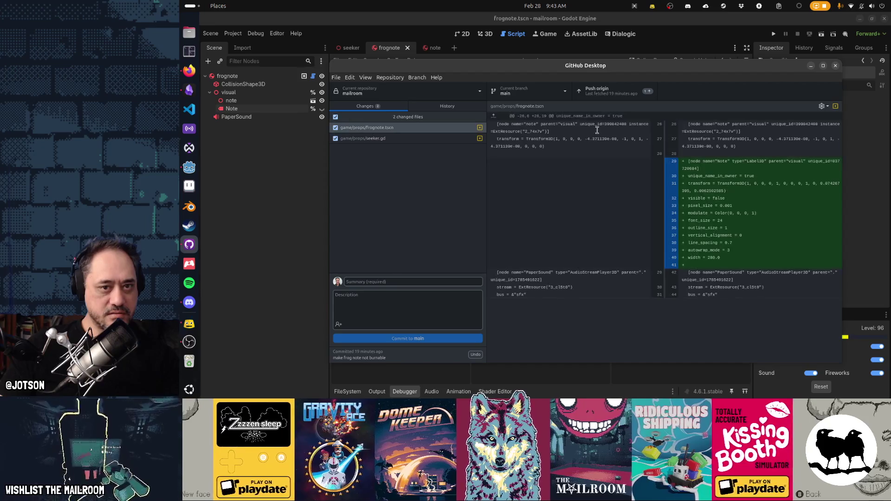
Step: Commit only the frognote.tscn change as 'Fixed frognote', leaving seeker.gd out
{"action": "left_click", "coordinate": [419, 132]}
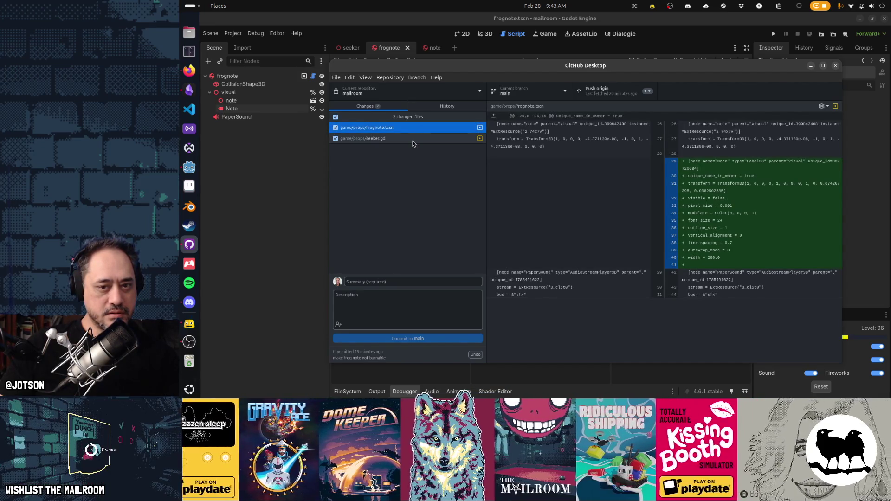
{"action": "left_click", "coordinate": [413, 139]}
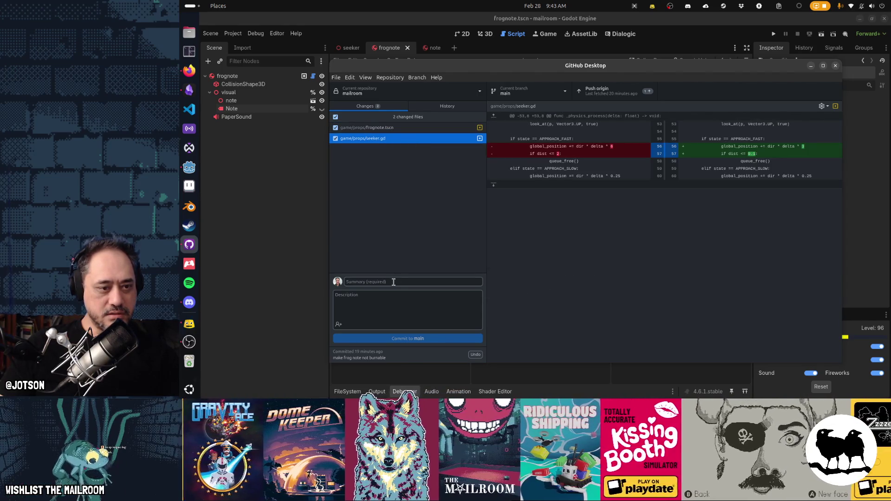
{"action": "left_click", "coordinate": [398, 282]}
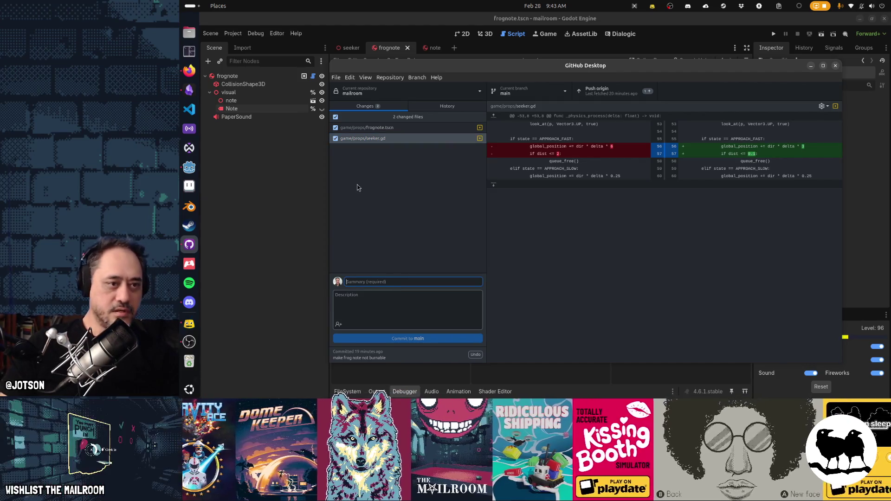
{"action": "left_click", "coordinate": [335, 139]}
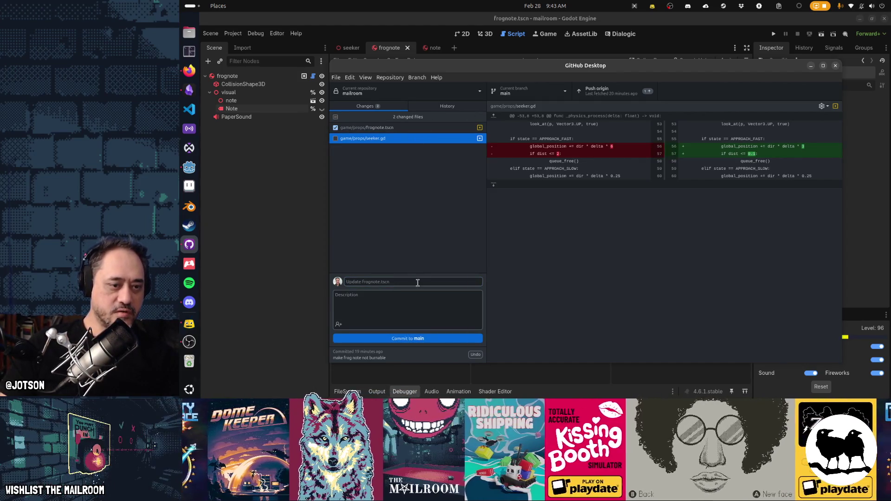
{"action": "left_click", "coordinate": [418, 282]}
{"action": "type", "text": "Fixed fr"}
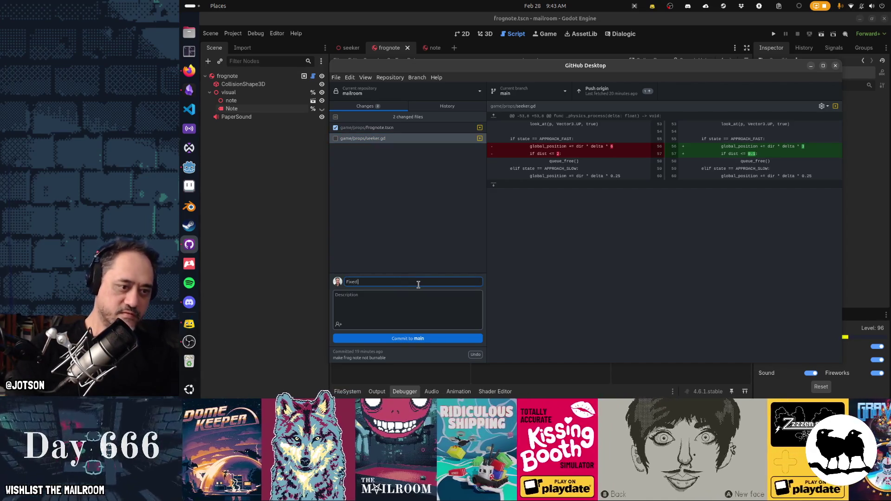
{"action": "type", "text": "ognote"}
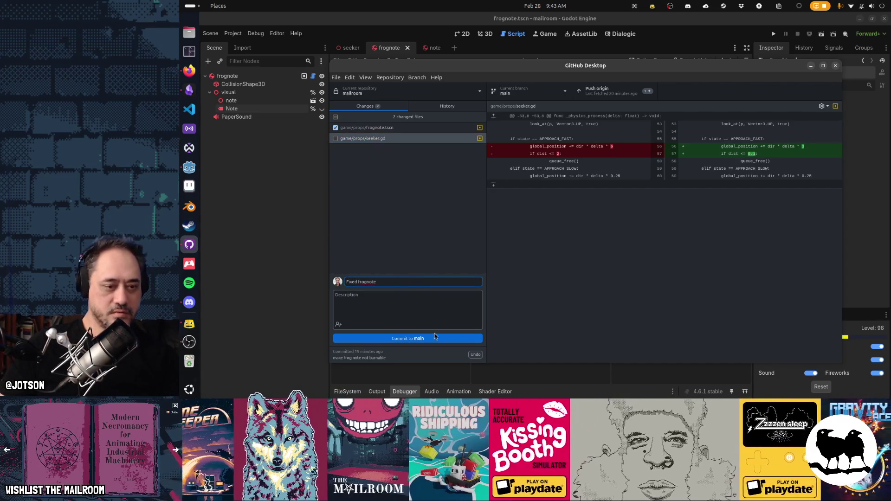
{"action": "key", "text": "ctrl+Return"}
Step: Re-include seeker.gd for a later commit and relaunch the game from Godot
{"action": "left_click", "coordinate": [336, 127]}
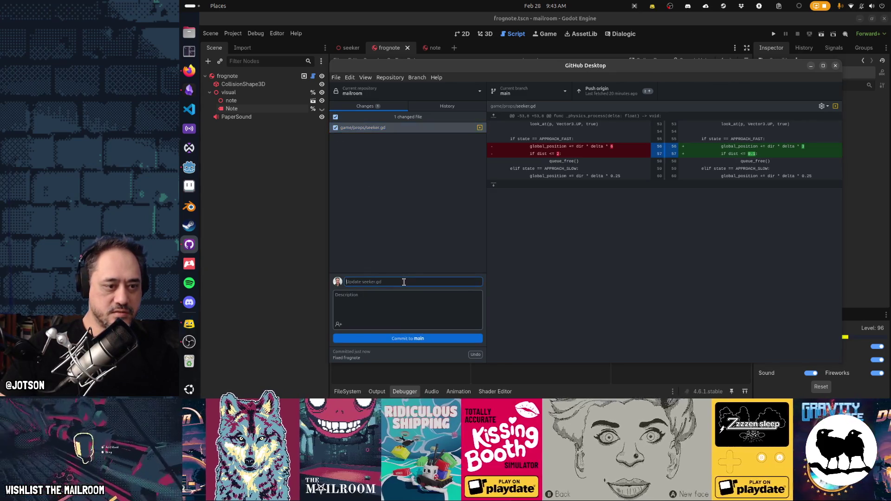
{"action": "left_click", "coordinate": [404, 282]}
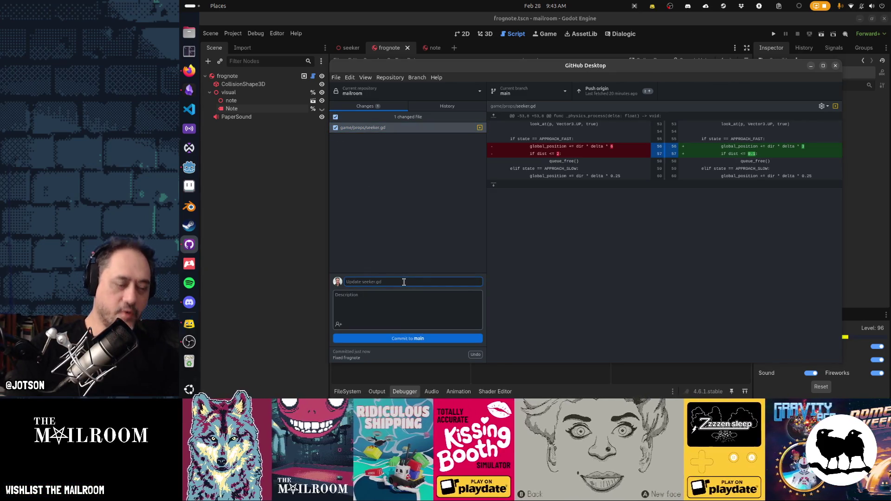
{"action": "left_click", "coordinate": [415, 44]}
{"action": "key", "text": "F5"}
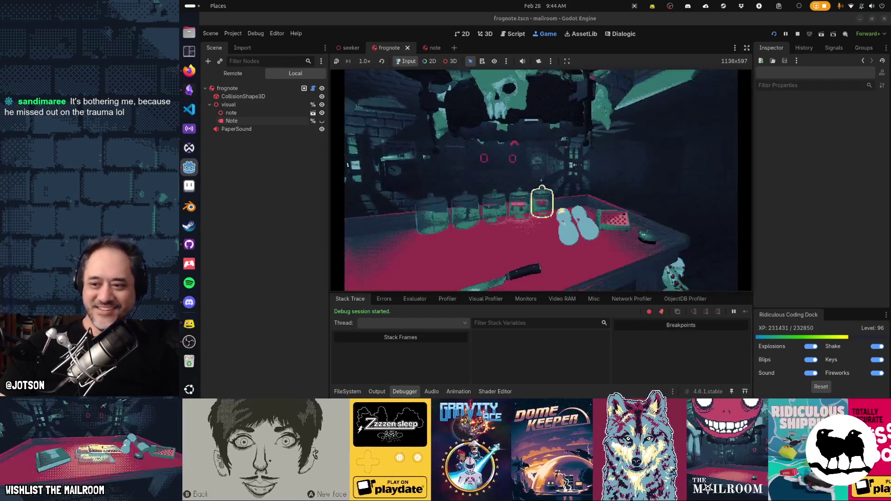
Step: Read and close the Grind note during the playtest, then stop the game
{"action": "key", "text": "e"}
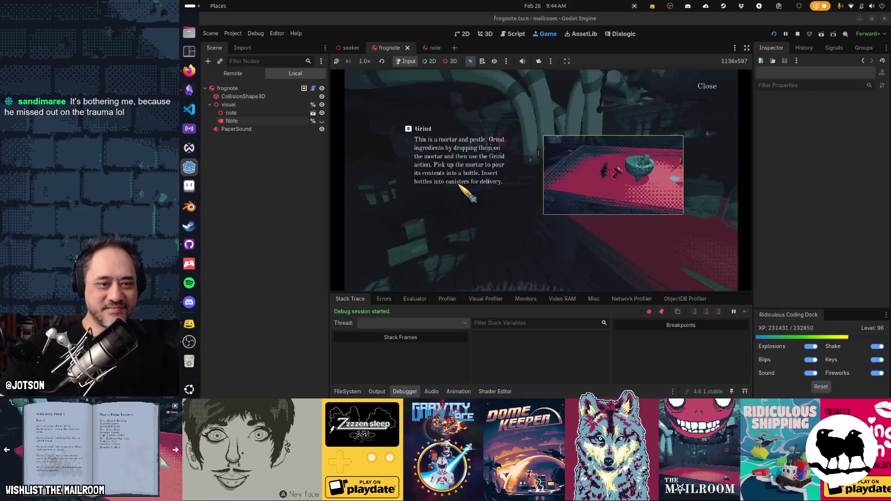
{"action": "key", "text": "e"}
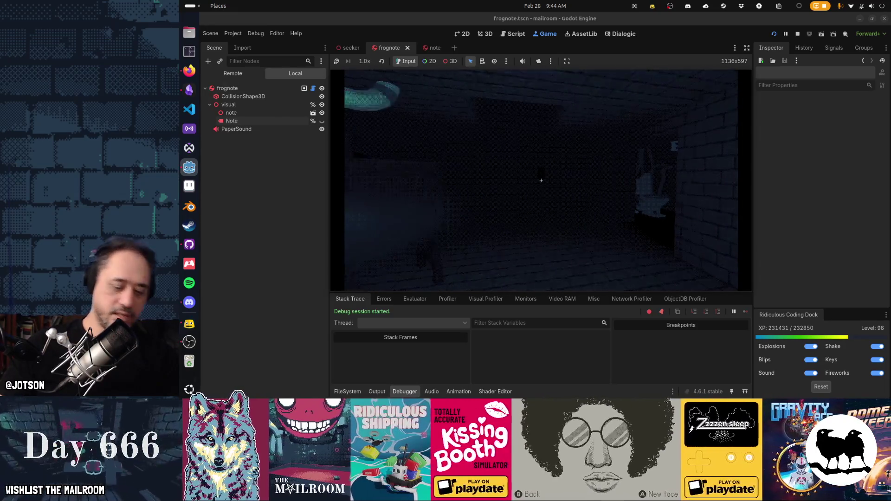
{"action": "key", "text": "F8"}
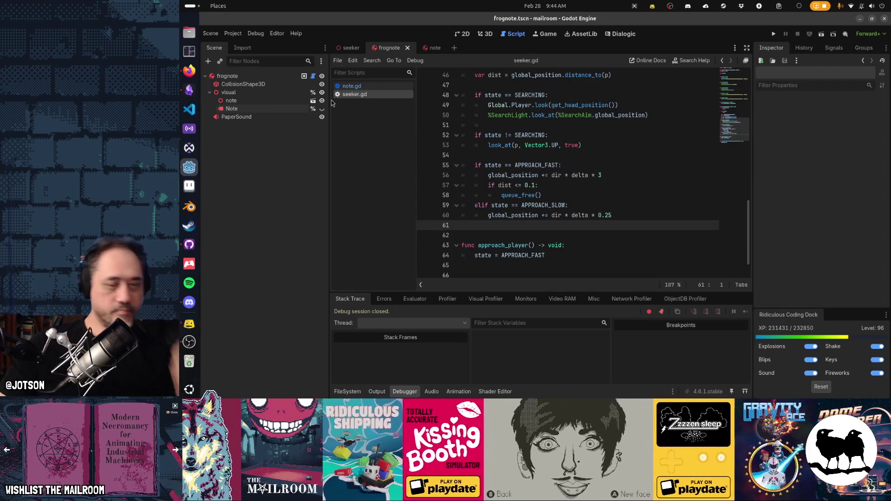
Step: Change line 56's fast-approach multiplier from delta * 3 to delta * 4 and run the game
{"action": "left_click", "coordinate": [627, 176]}
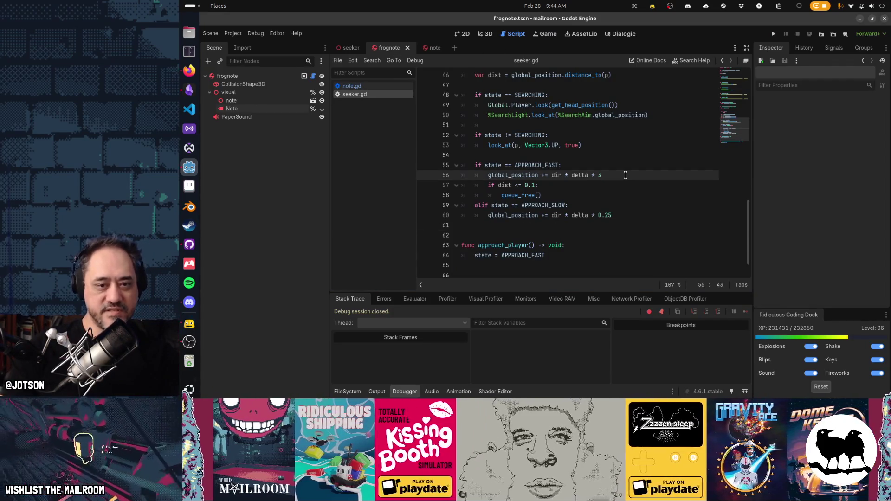
{"action": "key", "text": "BackSpace"}
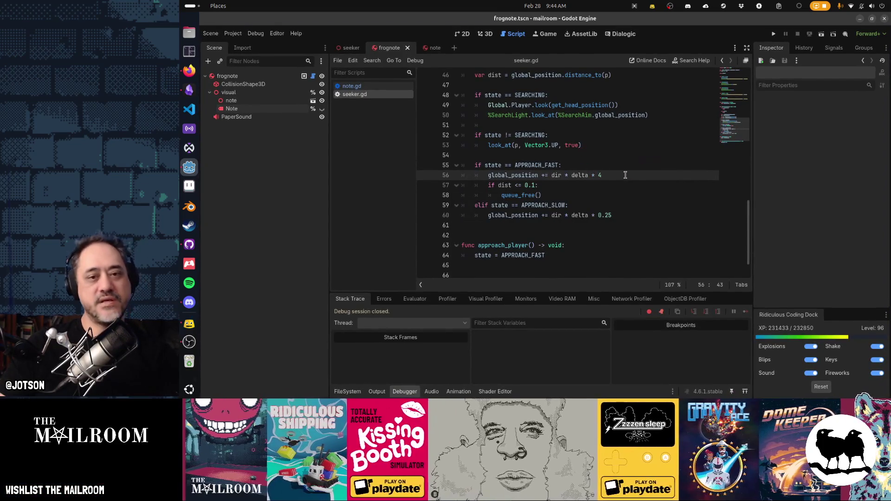
{"action": "key", "text": "F5"}
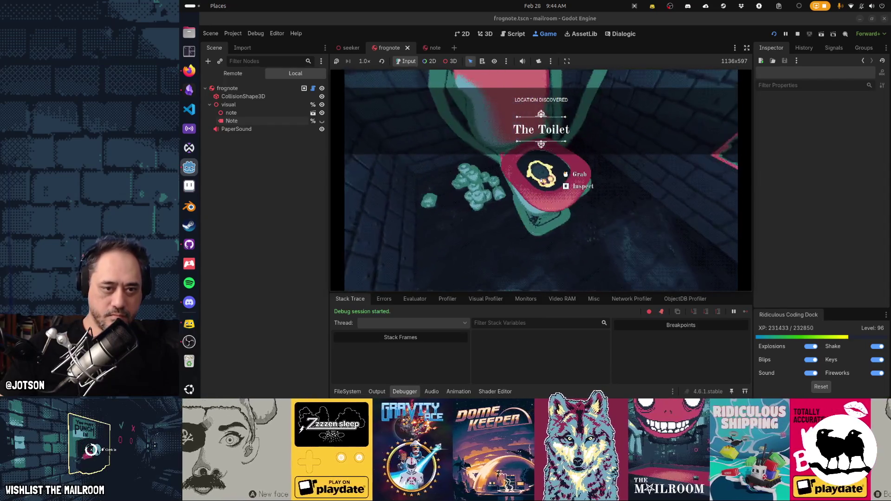
Step: Grab and drop the frog toward the toilet twice to test the seeker
{"action": "left_click", "coordinate": [541, 180]}
{"action": "left_click", "coordinate": [541, 181]}
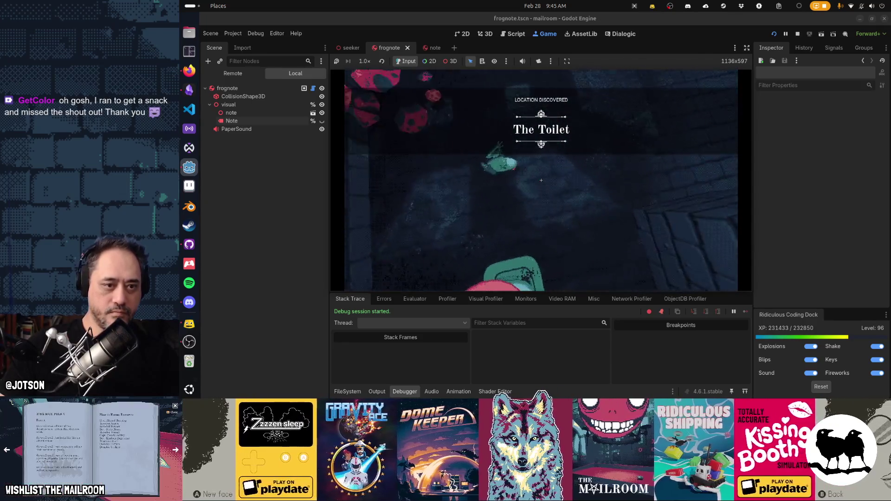
{"action": "left_click", "coordinate": [541, 180]}
{"action": "left_click", "coordinate": [541, 180]}
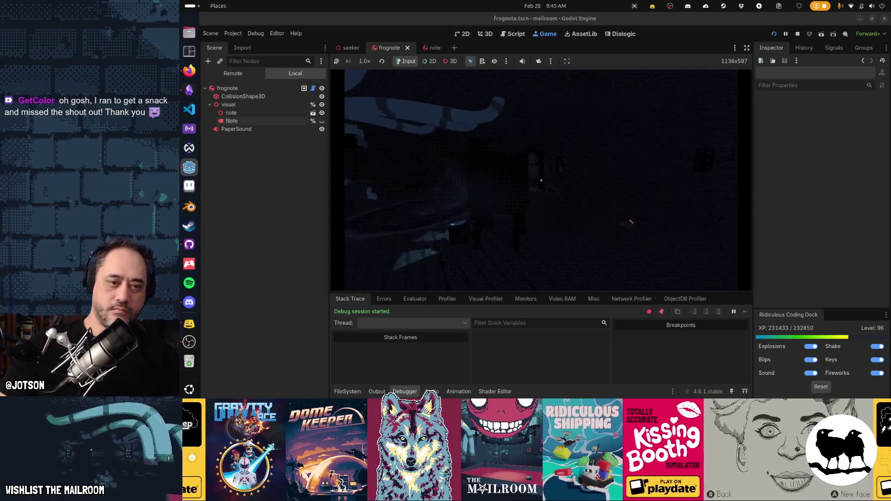
Step: Stop the game and bring up GitHub Desktop showing the seeker.gd diff
{"action": "key", "text": "F8"}
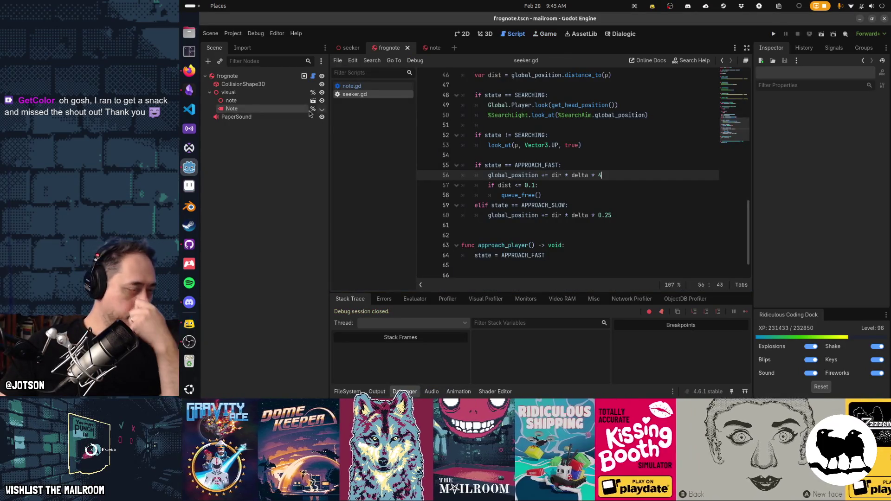
{"action": "left_click", "coordinate": [189, 302]}
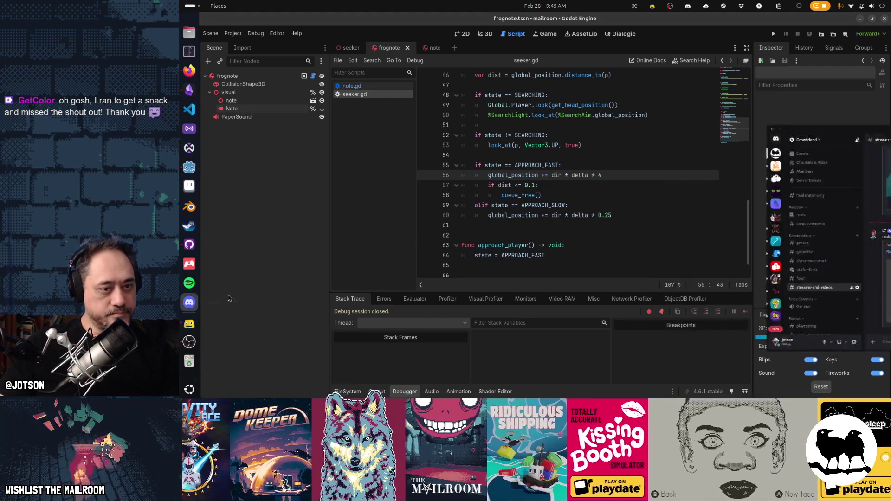
{"action": "left_click", "coordinate": [189, 245]}
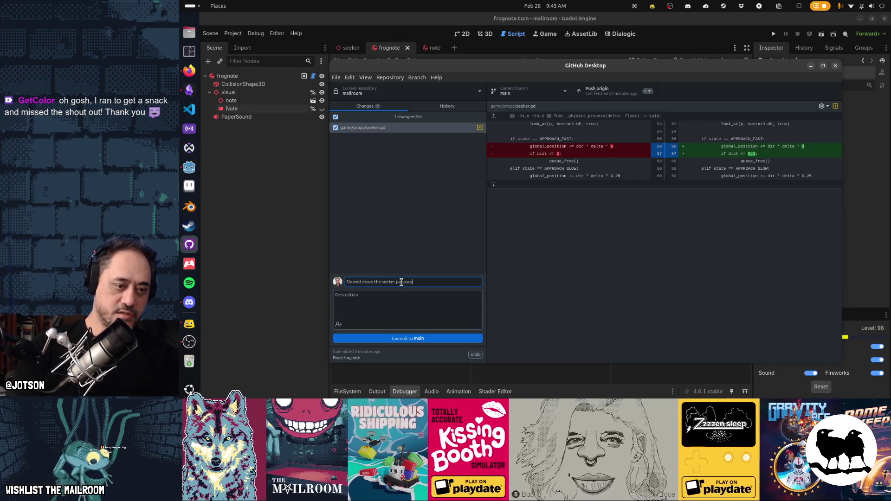
Step: Commit seeker.gd as 'Slowed down the seeker jumpscare' and push to origin
{"action": "left_click", "coordinate": [404, 338]}
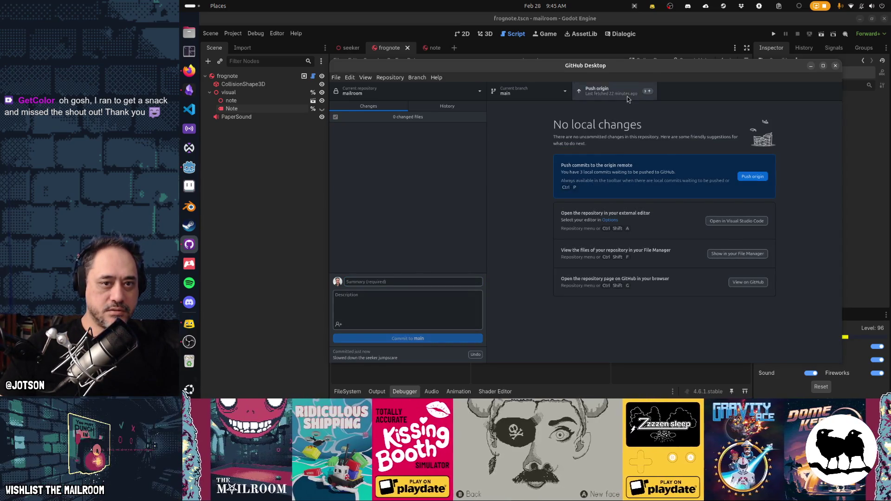
{"action": "left_click", "coordinate": [603, 91]}
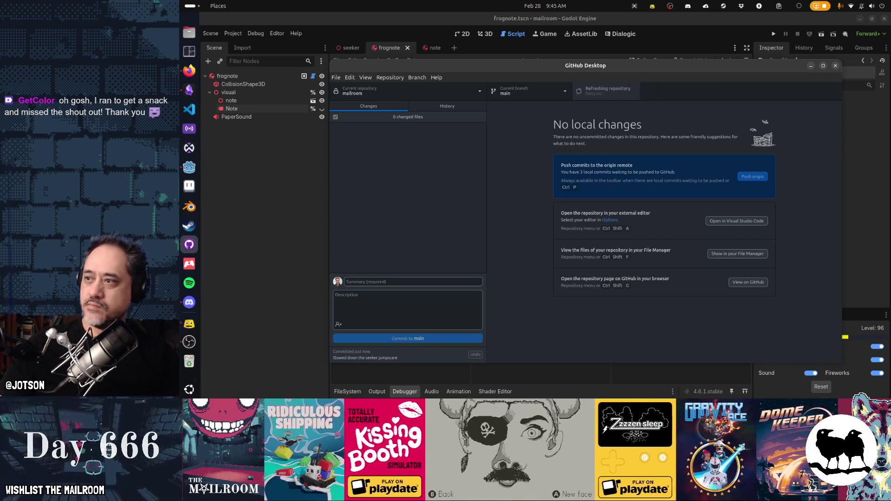
{"action": "left_click", "coordinate": [189, 302]}
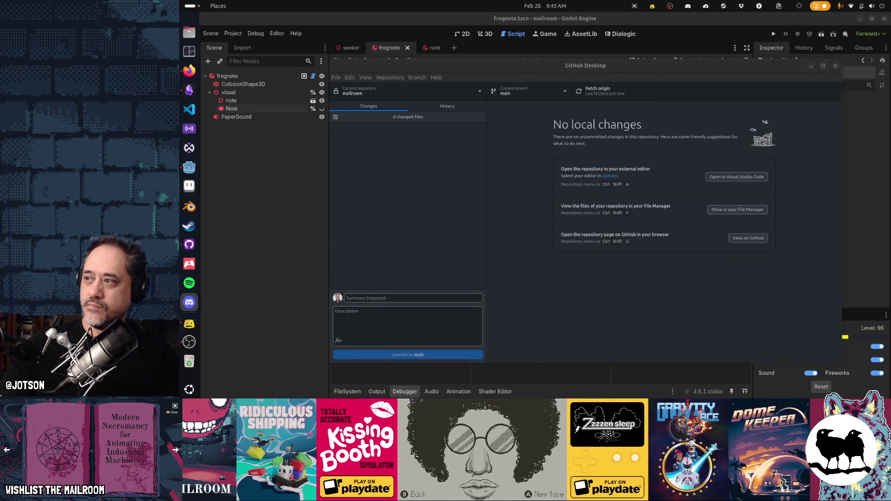
{"action": "left_click", "coordinate": [189, 323]}
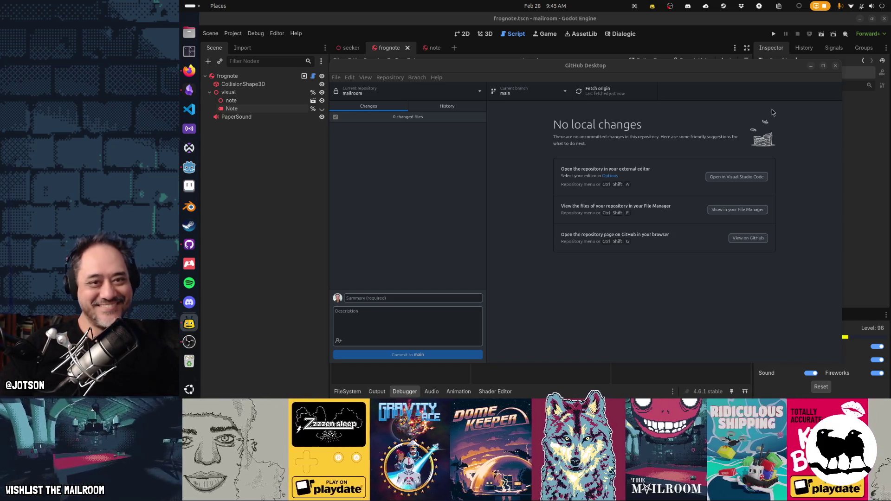
Step: Return to the Godot script editor and close note.gd and the other open script
{"action": "left_click", "coordinate": [772, 112]}
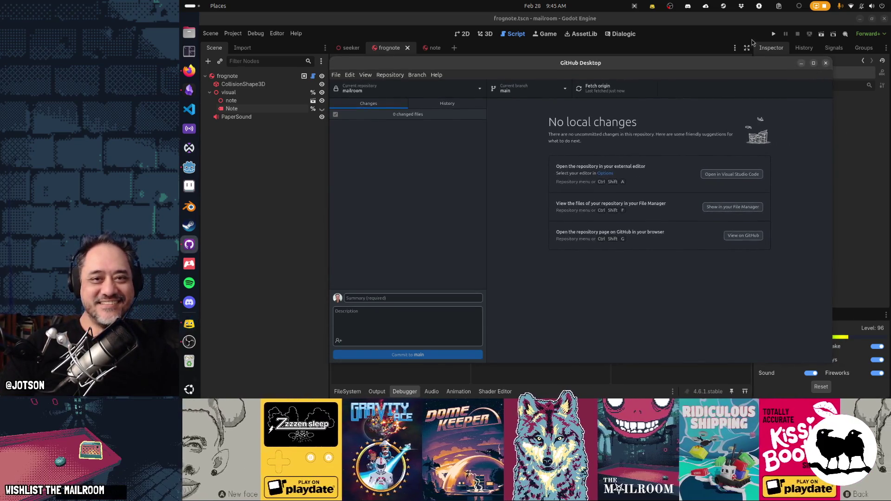
{"action": "left_click", "coordinate": [753, 42]}
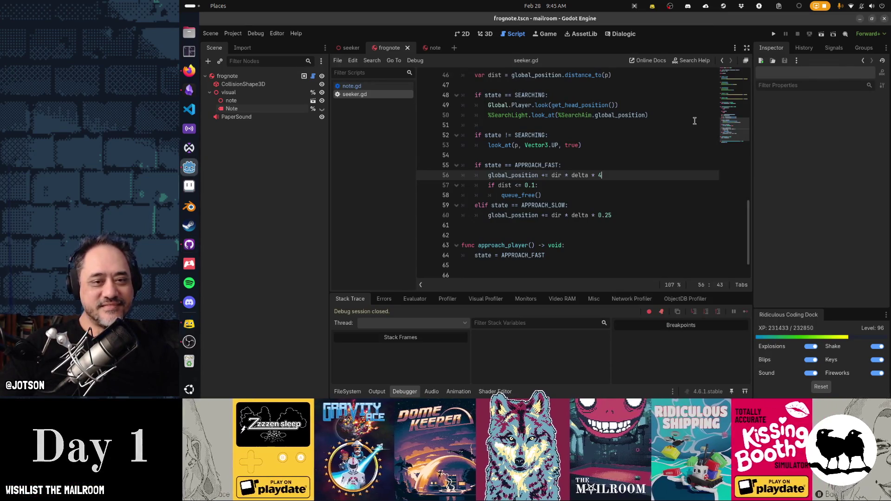
{"action": "middle_click", "coordinate": [353, 86]}
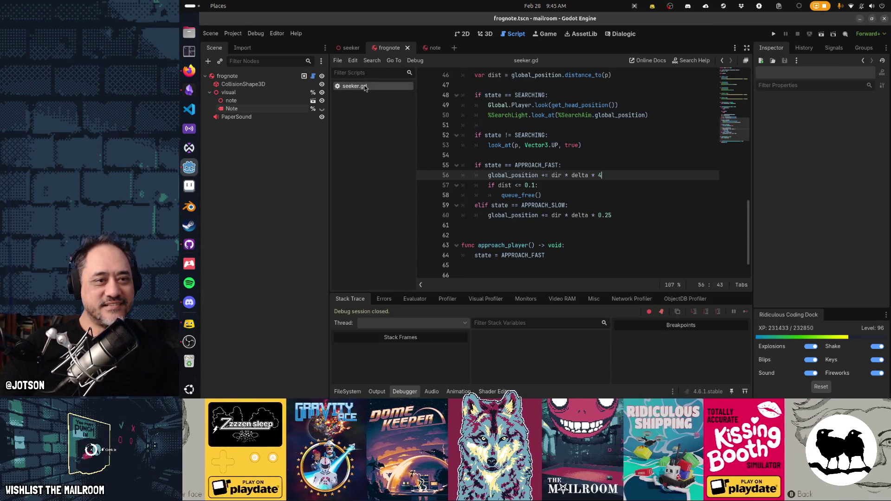
{"action": "middle_click", "coordinate": [352, 86]}
Step: Mark the seeker jumpscare card as done on the Obsidian Mailroom backlog
{"action": "left_click", "coordinate": [188, 90]}
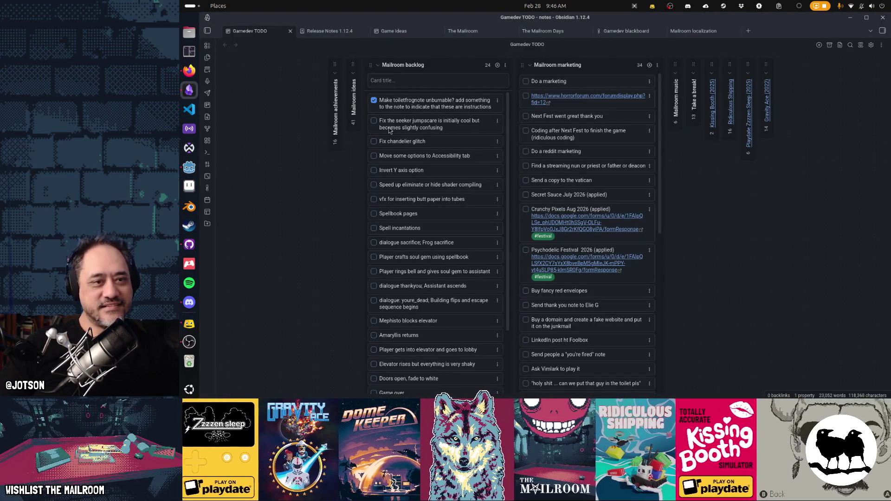
{"action": "left_click", "coordinate": [374, 122]}
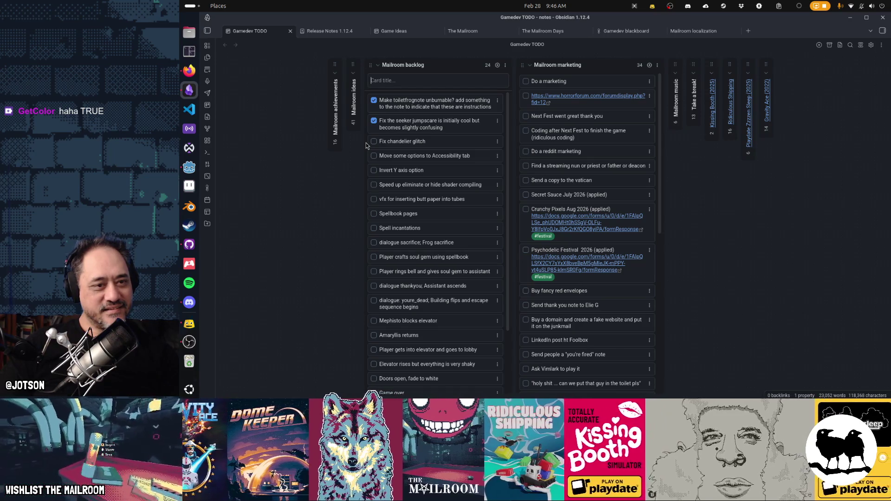
{"action": "left_click", "coordinate": [189, 70]}
{"action": "key", "text": "alt+Tab"}
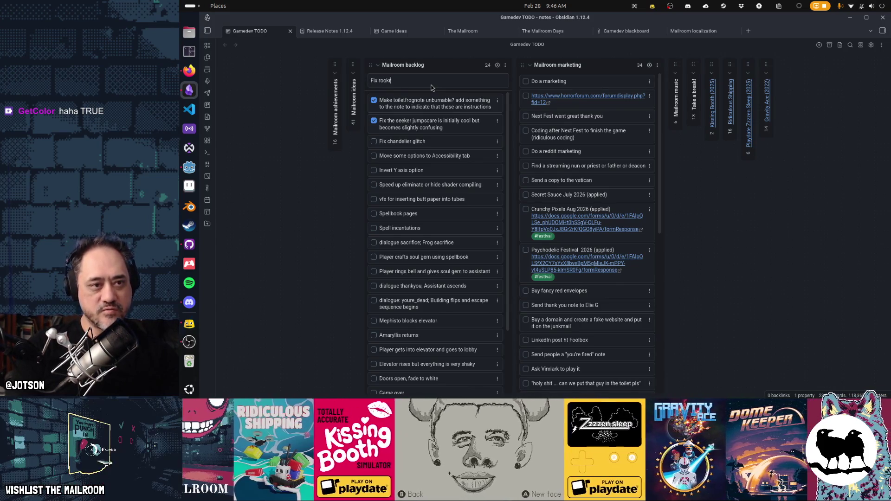
Step: Add the 'Fix rookrules softlock?' card directly below the seeker jumpscare card
{"action": "key", "text": "Return"}
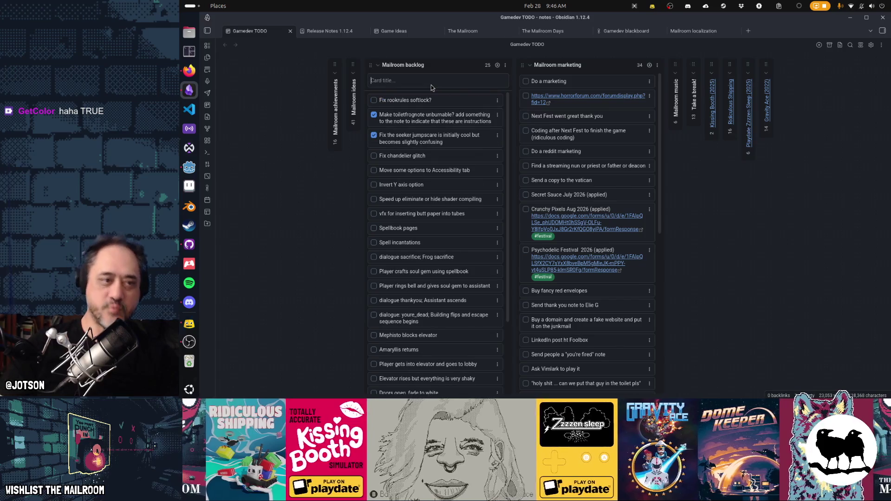
{"action": "left_click_drag", "start_coordinate": [433, 139], "coordinate": [435, 140]}
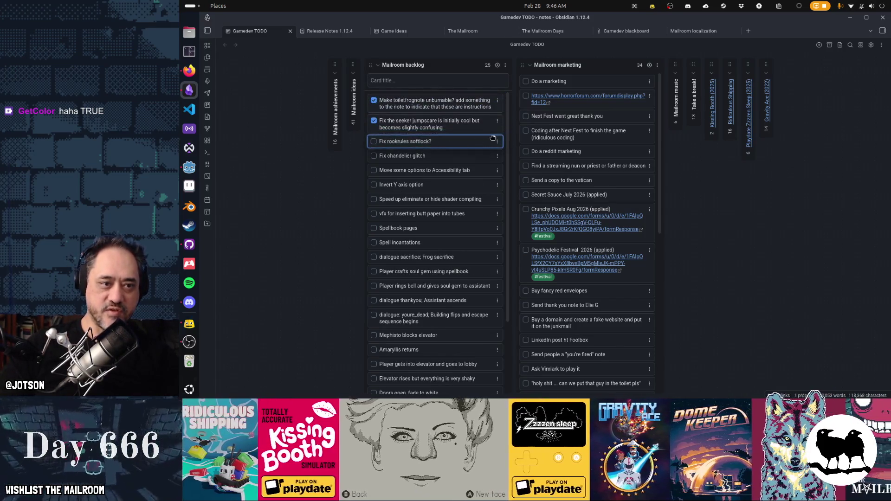
{"action": "key", "text": "alt+Tab"}
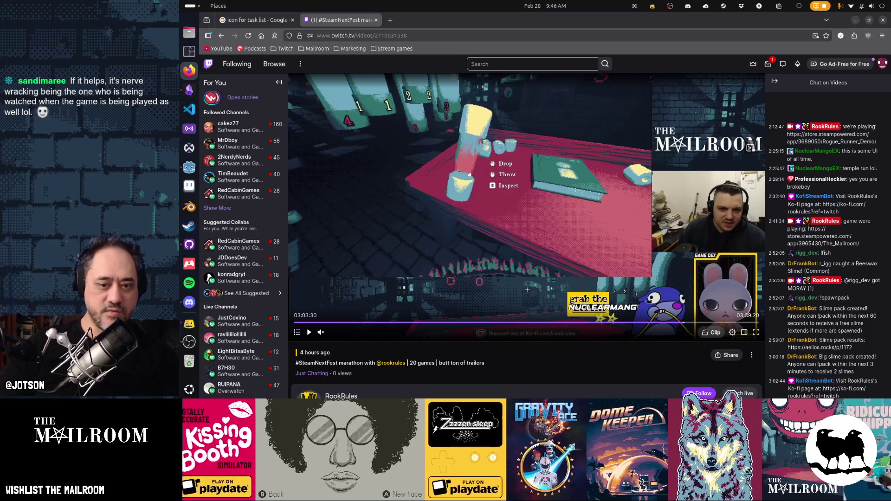
Step: Rewind the Mailroom VOD to about 2:55:03 and turn its sound up from muted
{"action": "left_click_drag", "start_coordinate": [679, 324], "coordinate": [668, 324]}
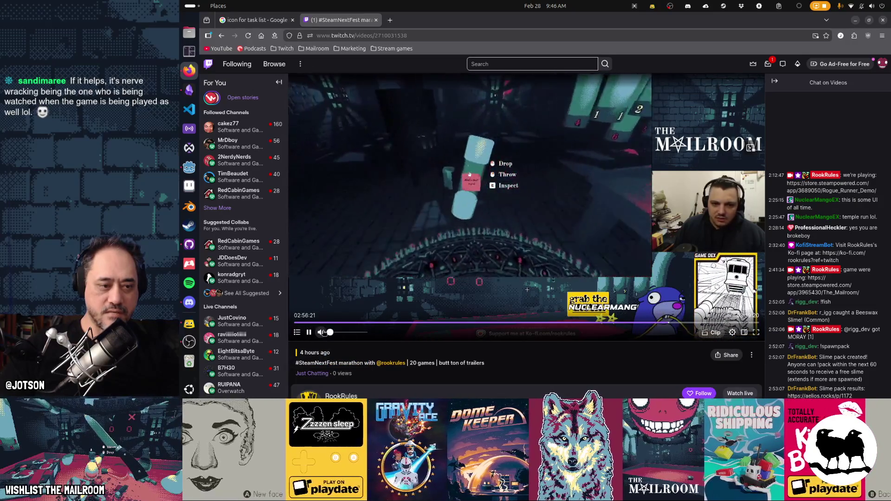
{"action": "left_click_drag", "start_coordinate": [329, 332], "coordinate": [362, 332]}
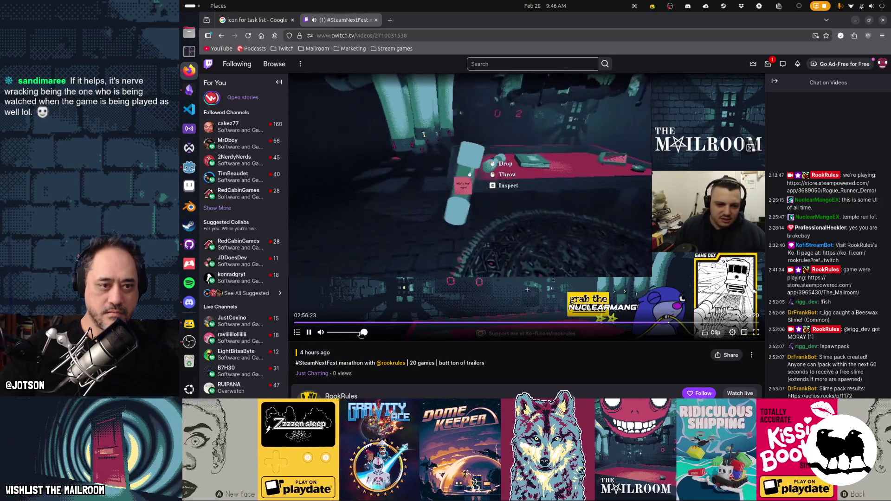
{"action": "key", "text": "Left"}
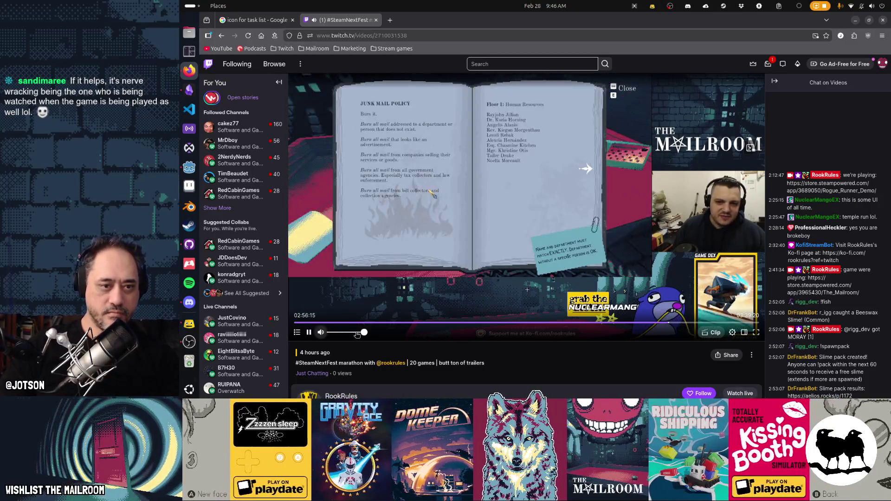
{"action": "key", "text": "Left"}
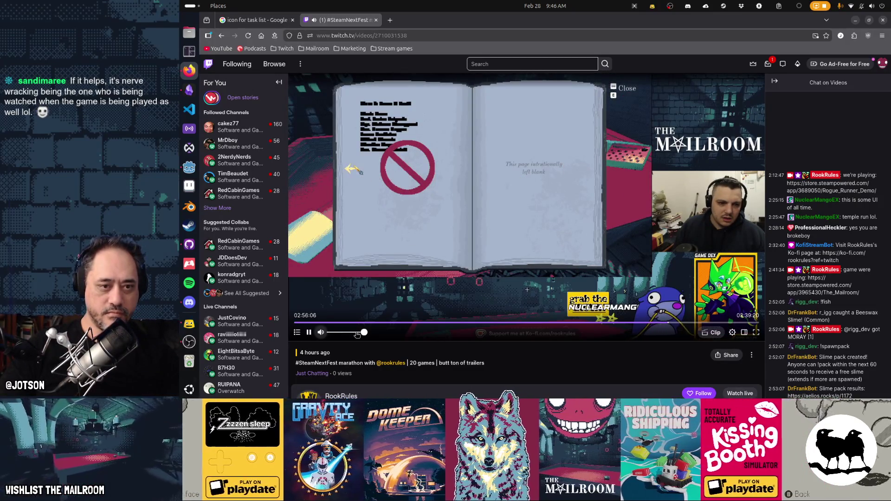
{"action": "key", "text": "Left"}
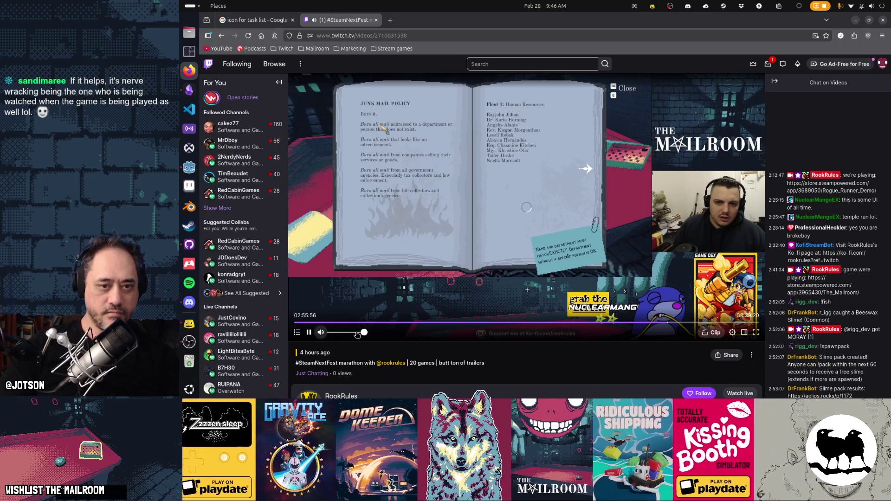
{"action": "key", "text": "Left"}
{"action": "key", "text": "Left"}
{"action": "key", "text": "Left"}
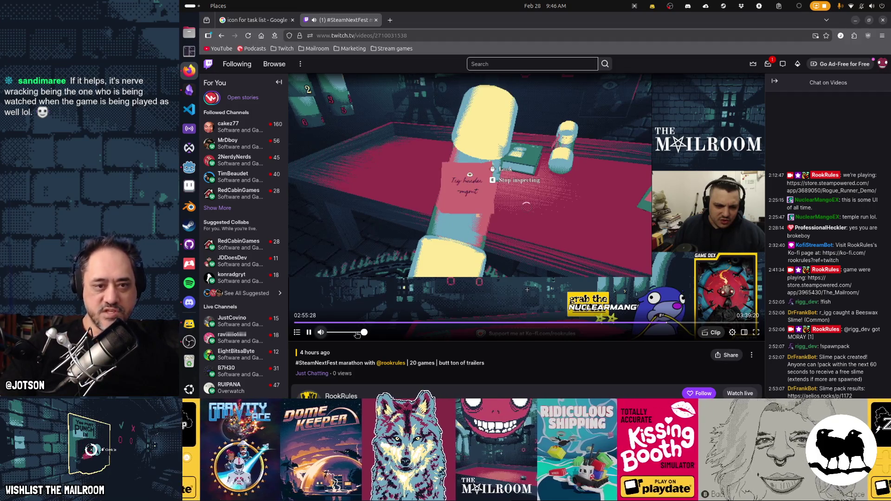
{"action": "key", "text": "Left"}
{"action": "key", "text": "Left"}
{"action": "key", "text": "Left"}
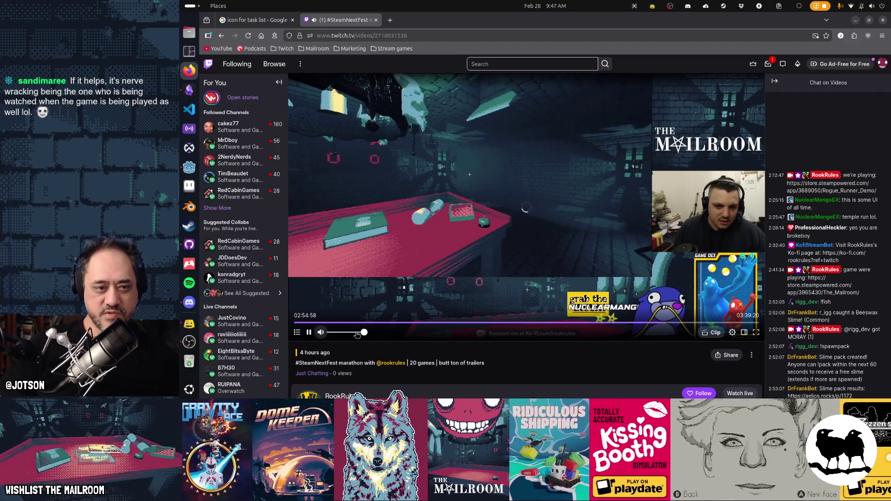
{"action": "key", "text": "Left"}
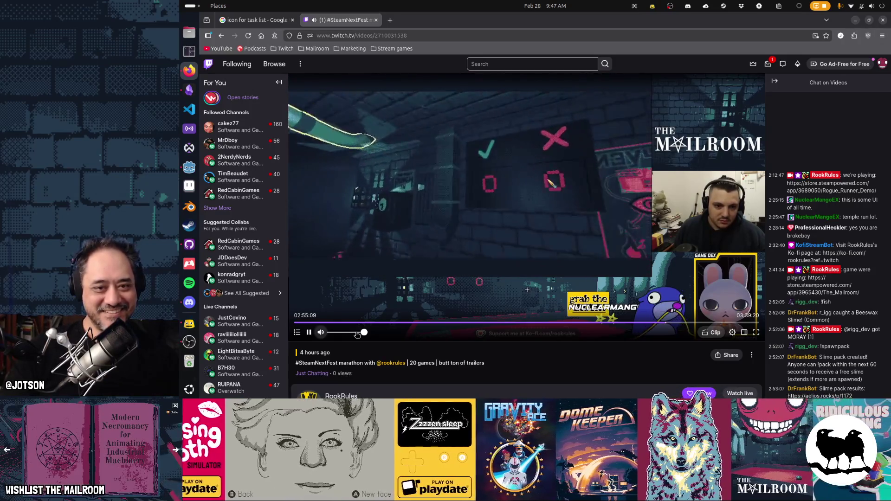
{"action": "key", "text": "Left"}
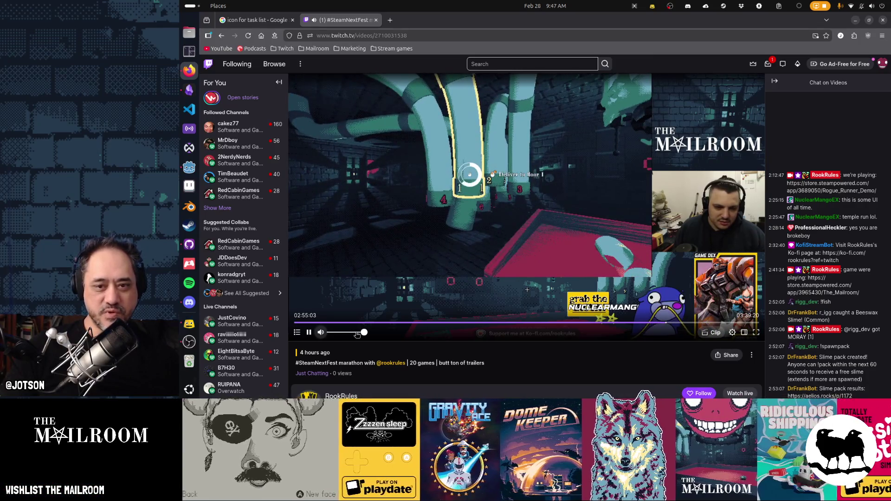
Step: Advance the VOD to about 2:56:07, where the Junk Mail Policy page is open
{"action": "key", "text": "Right"}
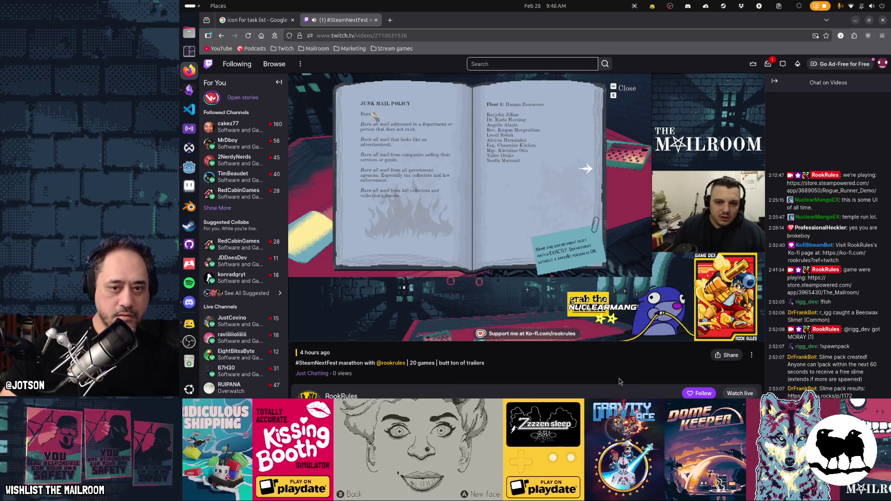
{"action": "key", "text": "Right"}
{"action": "key", "text": "Right"}
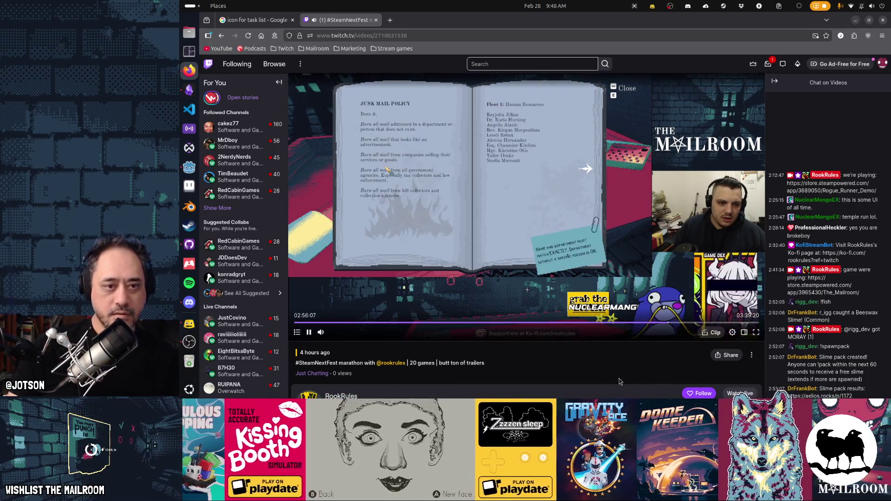
Step: Step the Twitch VOD back to about 2:55:45, where the streamer holds the Drop/Throw/Inspect note
{"action": "key", "text": "Right"}
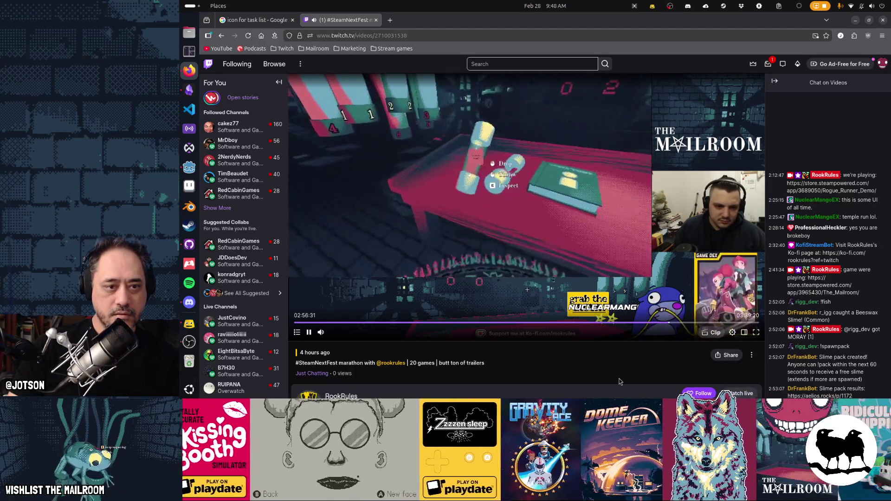
{"action": "key", "text": "Left"}
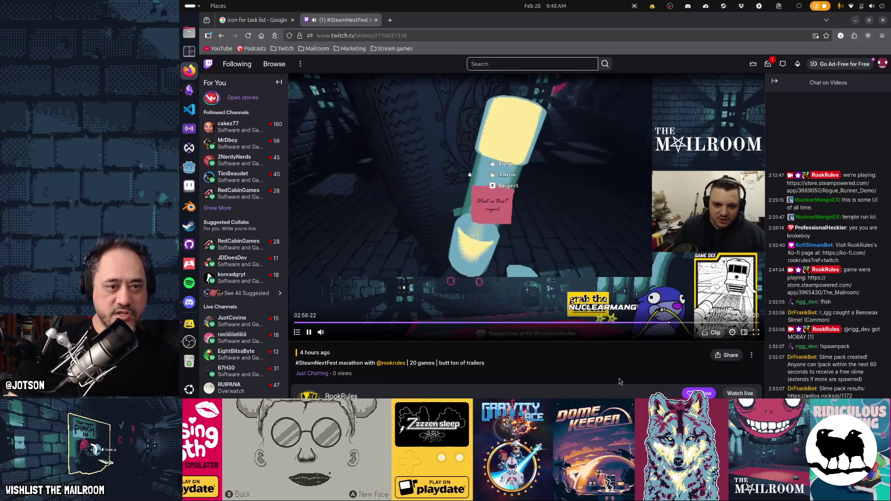
{"action": "key", "text": "Left"}
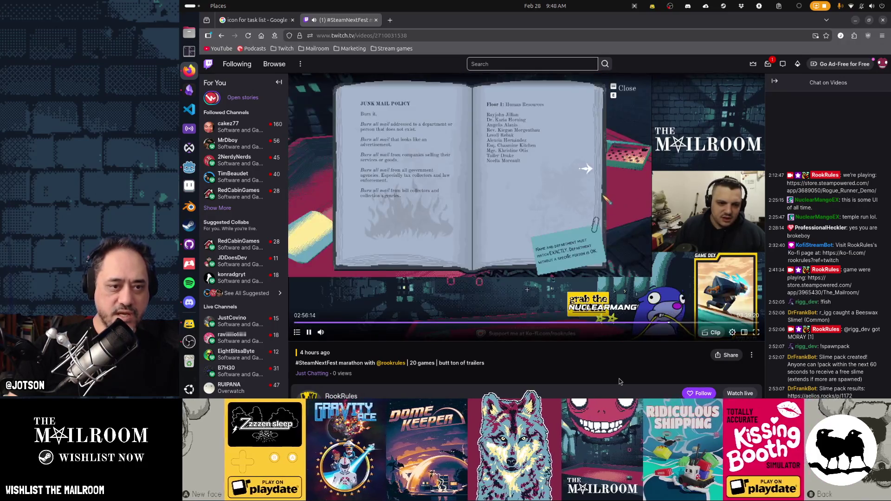
{"action": "key", "text": "Left"}
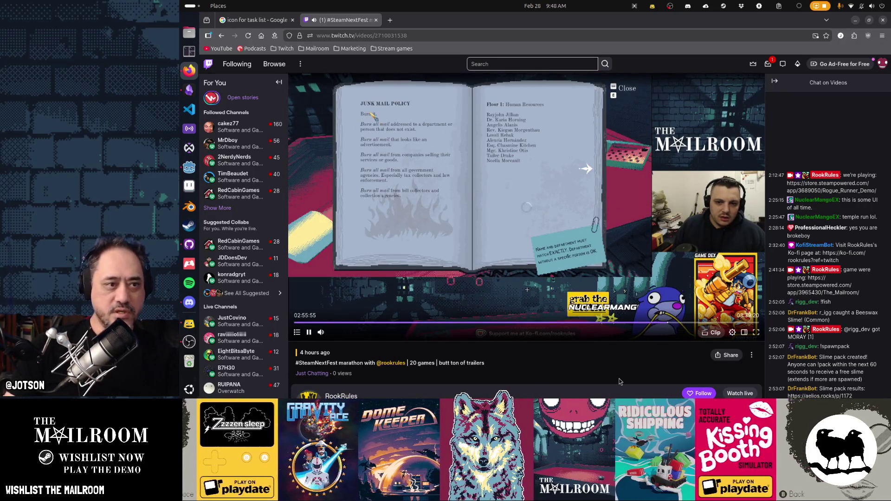
{"action": "key", "text": "Left"}
{"action": "key", "text": "Left"}
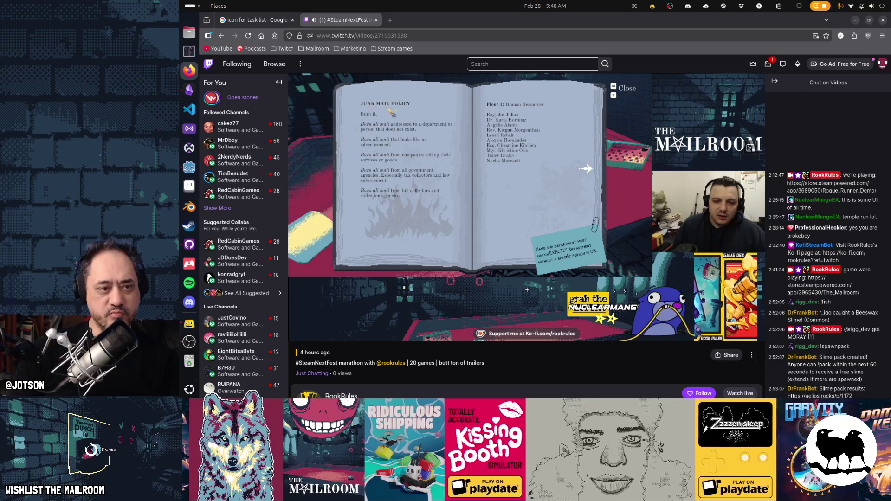
{"action": "key", "text": "Left"}
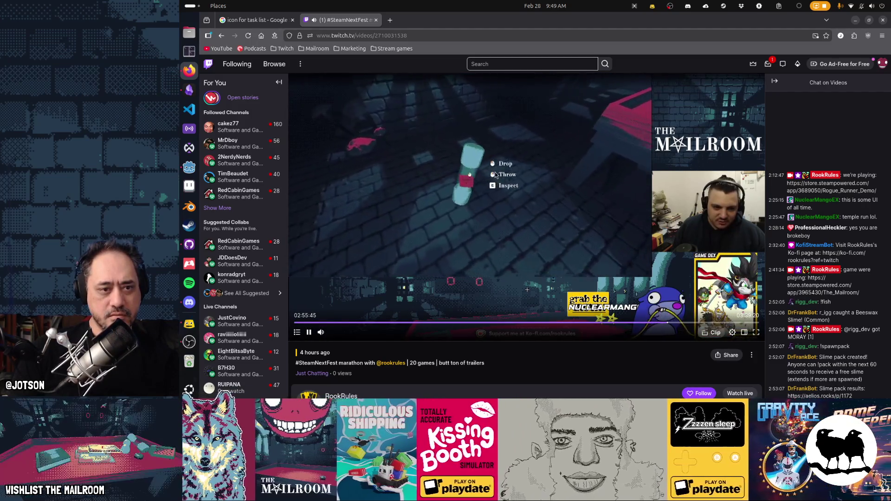
Step: Rewind the VOD to about 2:55:00 and let it play until the tall grinning figure appears
{"action": "key", "text": "Left"}
{"action": "key", "text": "Left"}
{"action": "key", "text": "Left"}
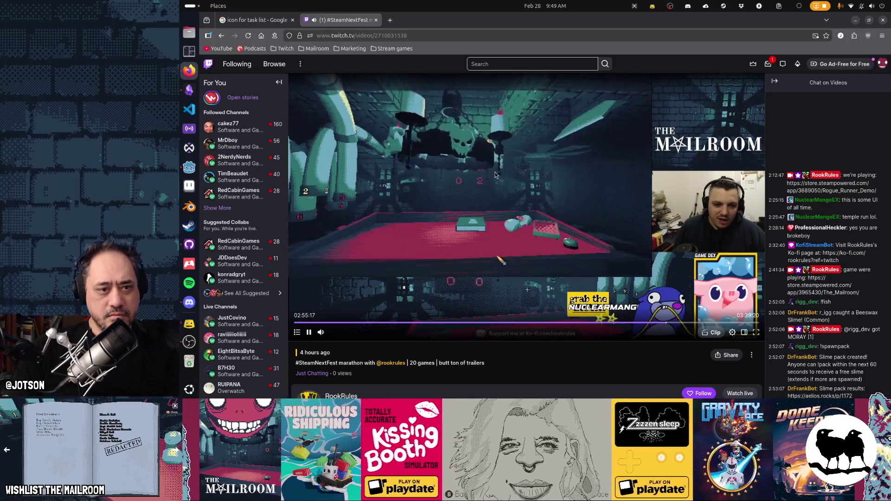
{"action": "key", "text": "Left"}
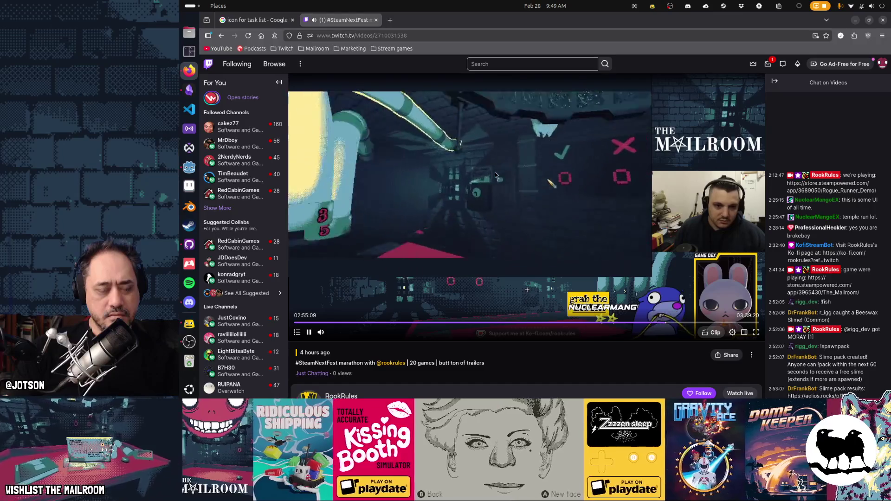
{"action": "key", "text": "Left"}
{"action": "key", "text": "Left"}
{"action": "key", "text": "Left"}
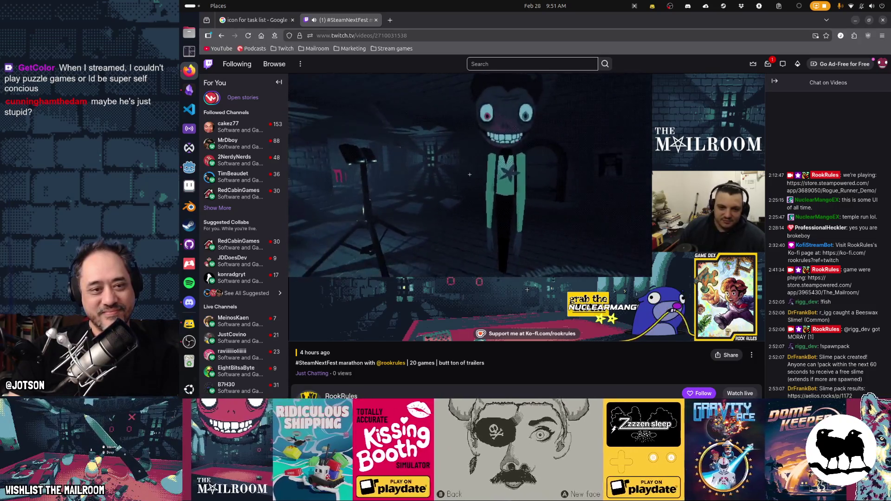
{"action": "mouse_move", "coordinate": [495, 171]}
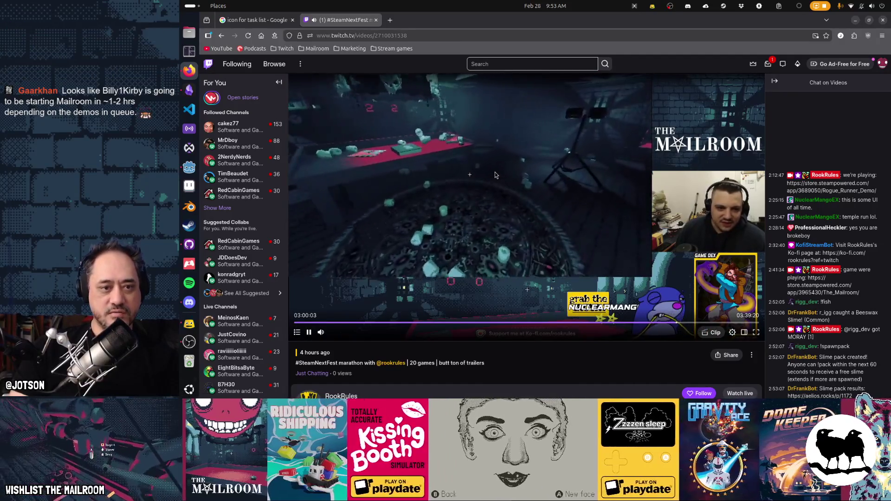
Step: Step the VOD around 3:00:00 to replay the 'Introductory Offer' envelope inspection at about 3:00:14
{"action": "key", "text": "Left"}
{"action": "key", "text": "Left"}
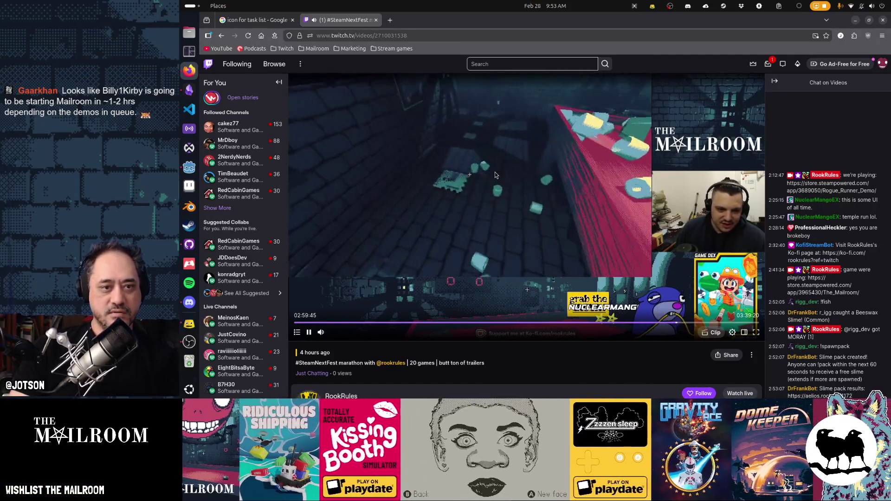
{"action": "key", "text": "Left"}
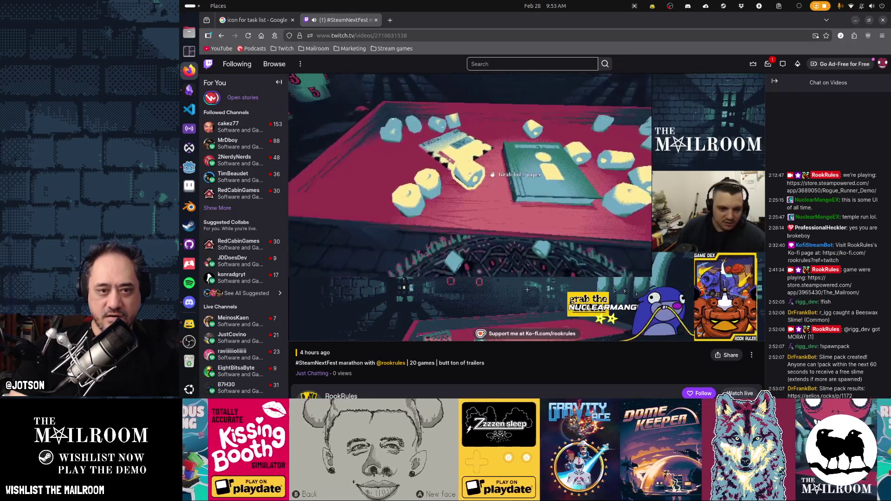
{"action": "key", "text": "Left"}
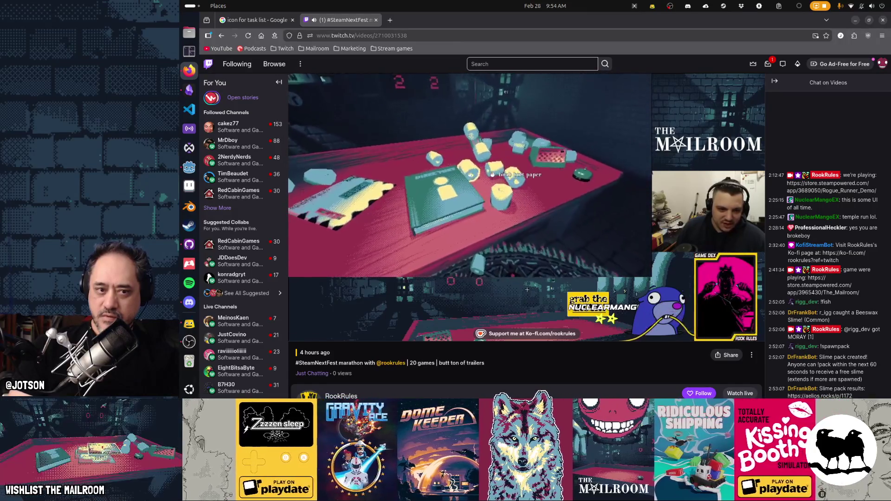
{"action": "mouse_move", "coordinate": [495, 171]}
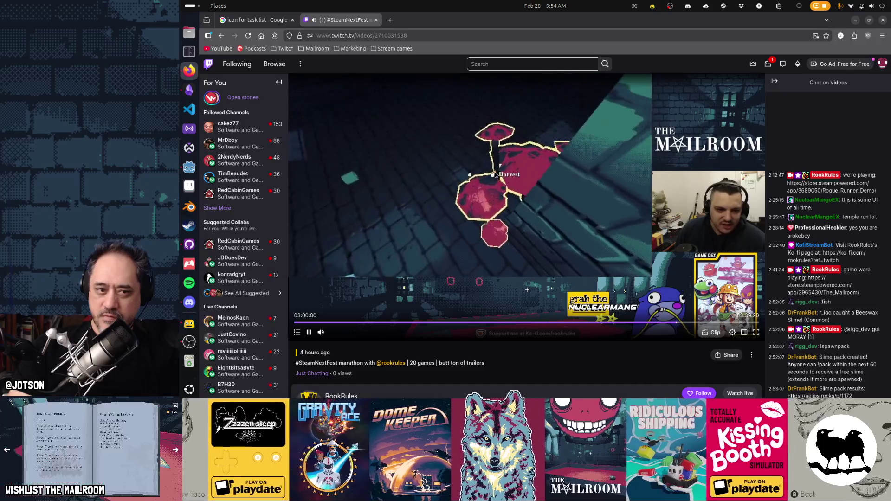
{"action": "key", "text": "Right"}
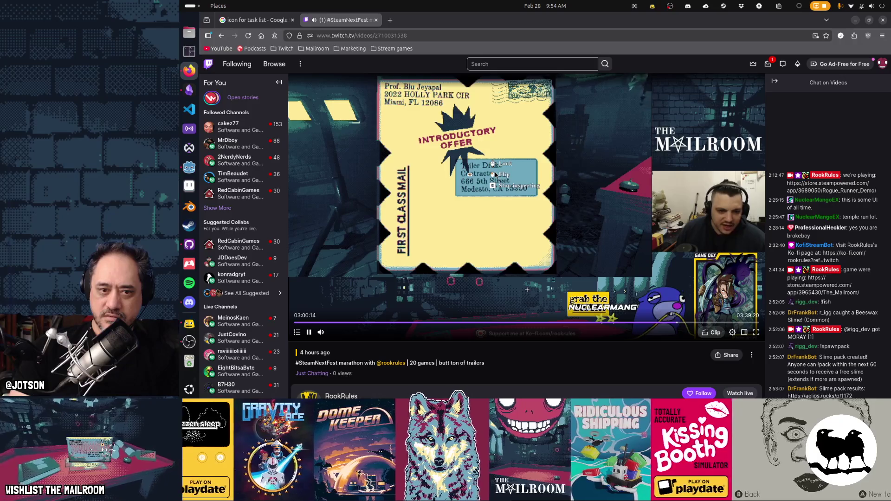
{"action": "key", "text": "Left"}
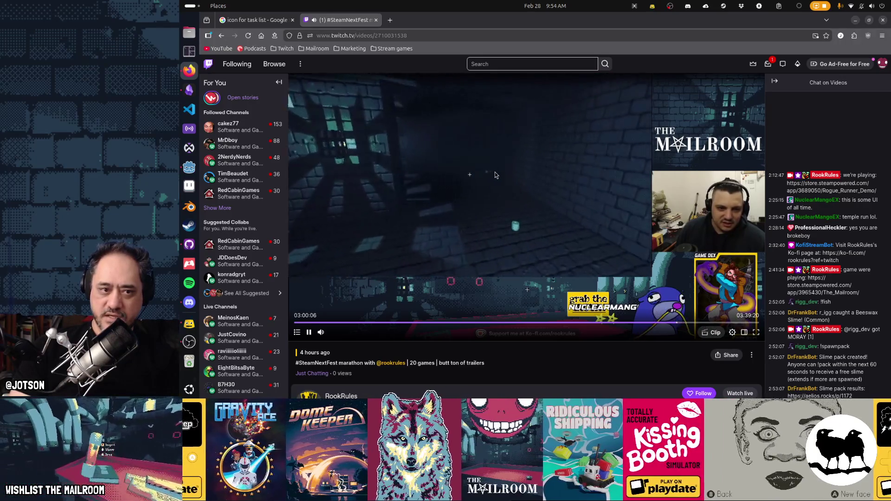
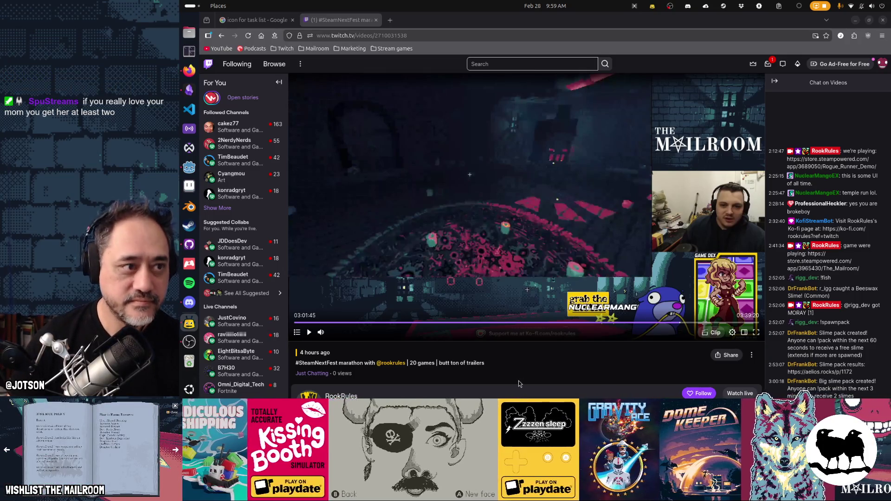
Step: Open the store.steampowered.com Mailroom link from the Twitch VOD chat in a new tab
{"action": "left_click", "coordinate": [190, 72]}
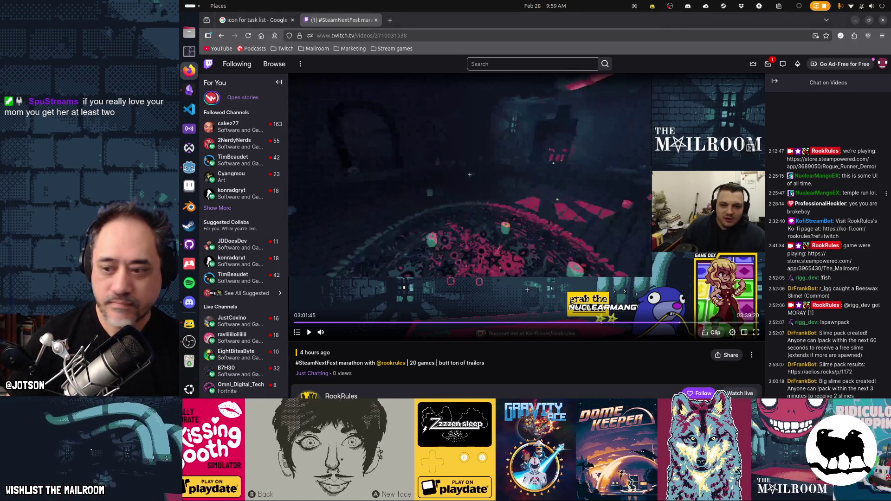
{"action": "left_click", "coordinate": [819, 260]}
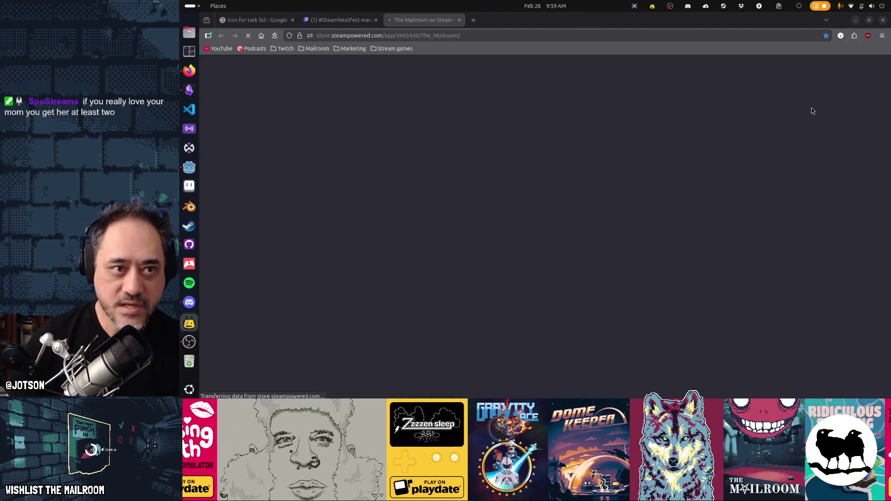
Step: Scroll down to The Mailroom trailer and toggle its volume until it plays unmuted
{"action": "scroll", "coordinate": [811, 111], "scroll_direction": "down", "scroll_amount": 3}
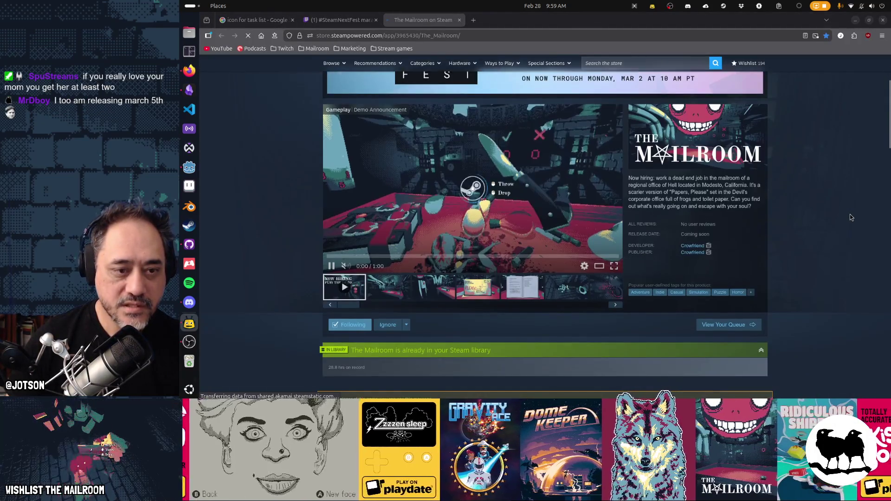
{"action": "left_click", "coordinate": [344, 266]}
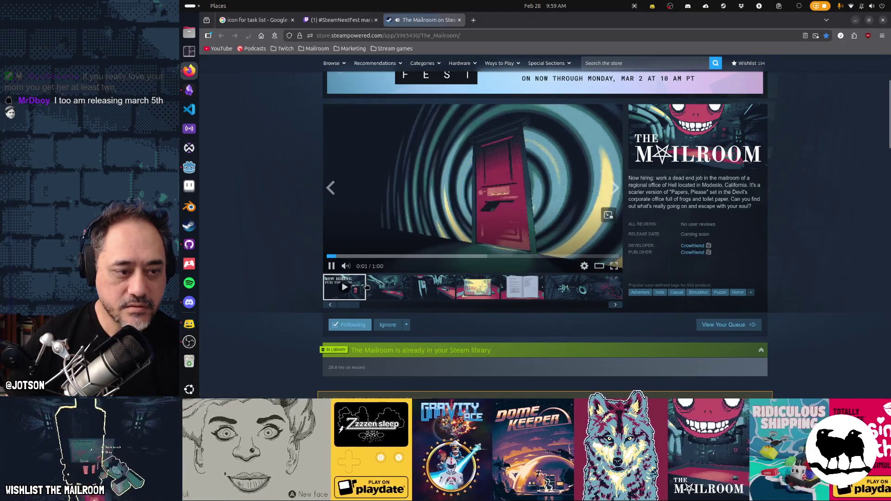
{"action": "left_click", "coordinate": [344, 266]}
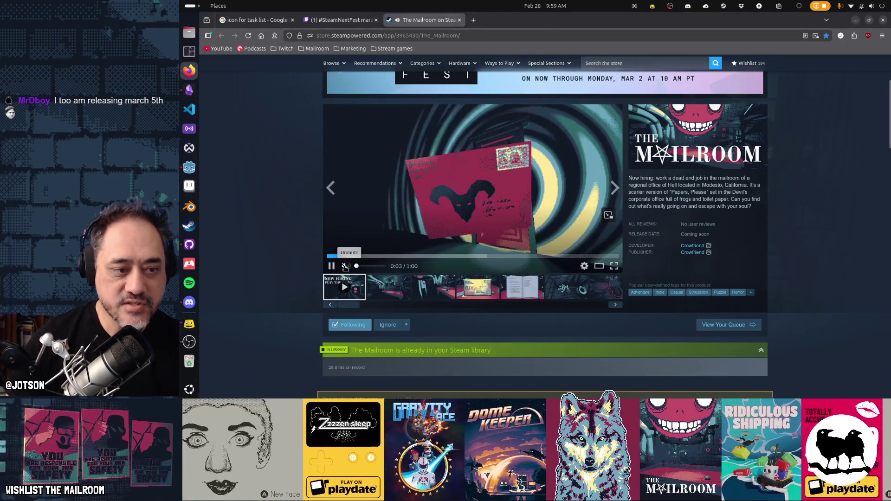
{"action": "left_click", "coordinate": [345, 267]}
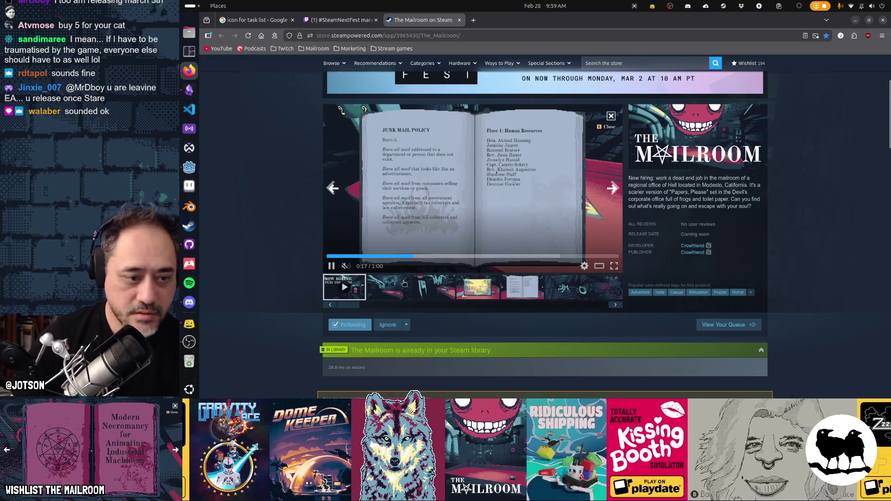
{"action": "left_click", "coordinate": [348, 268]}
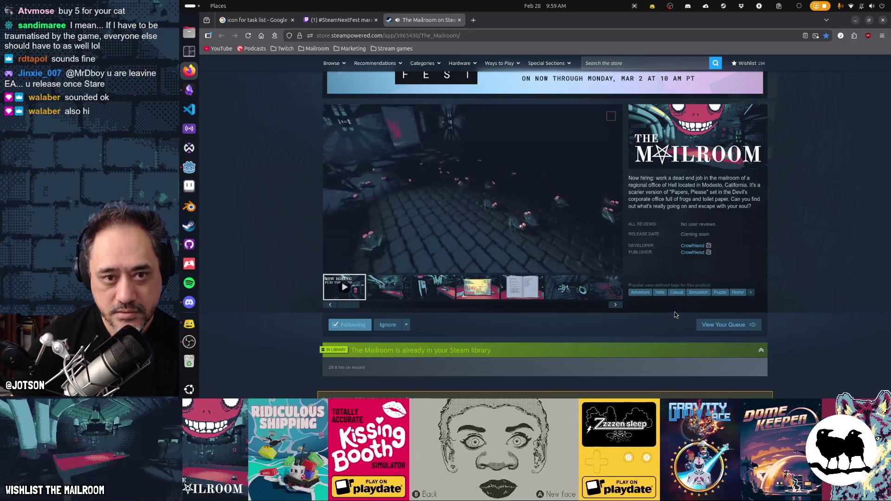
Step: Scroll back up to the Mailroom page header and Next Fest banner, then switch away from Firefox
{"action": "scroll", "coordinate": [590, 165], "scroll_direction": "up", "scroll_amount": 3}
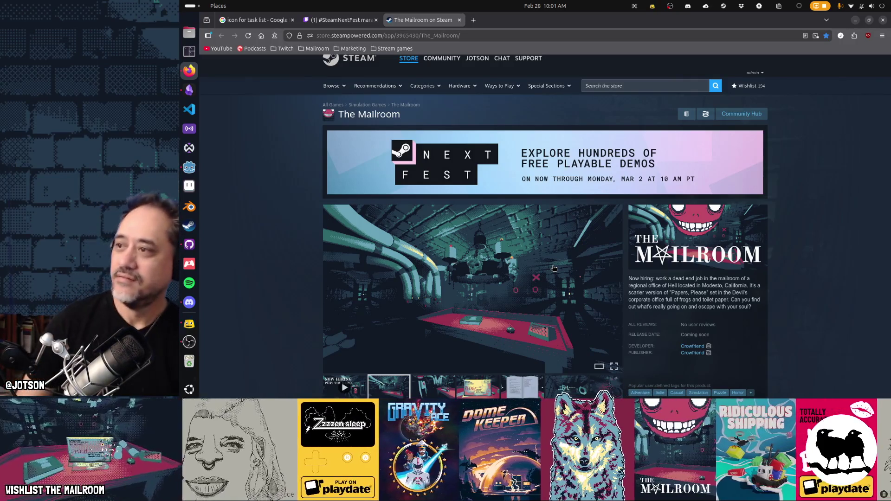
{"action": "key", "text": "alt+Tab"}
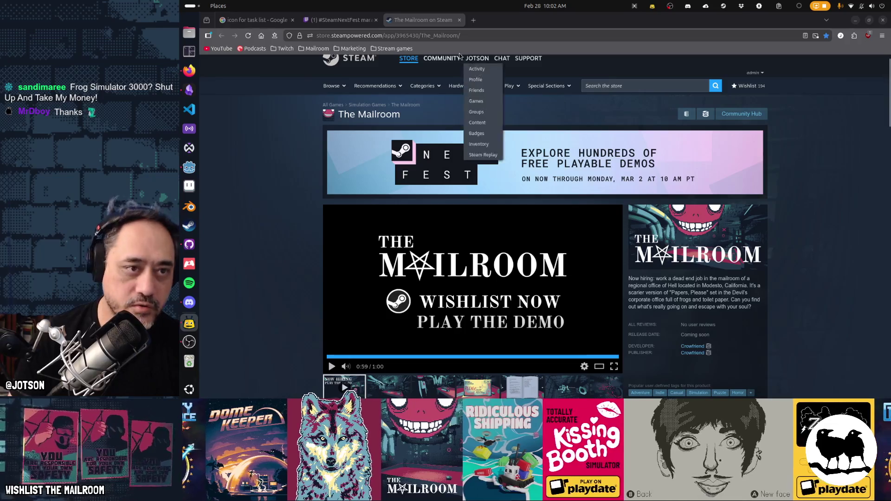
Step: Replace the Steam page address with the streamer's twitch.tv channel URL and load it
{"action": "left_click", "coordinate": [471, 36]}
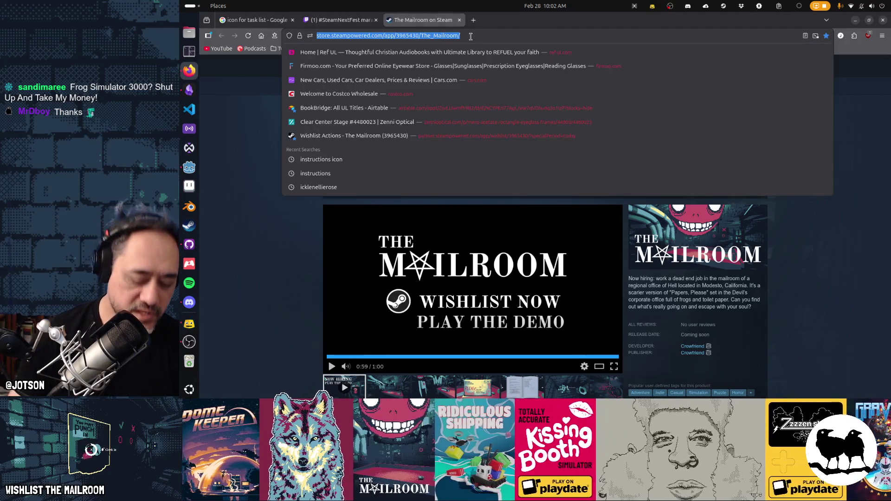
{"action": "type", "text": "twitch.tv/bil"}
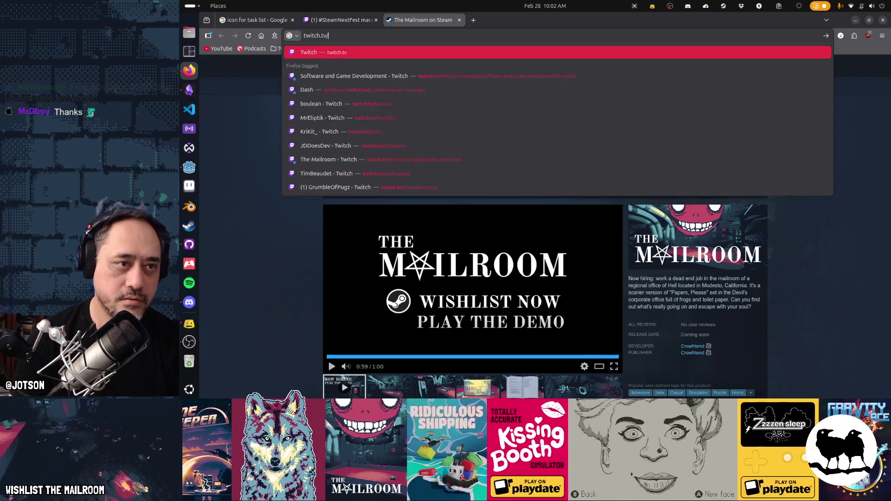
{"action": "type", "text": "ly1kirby"}
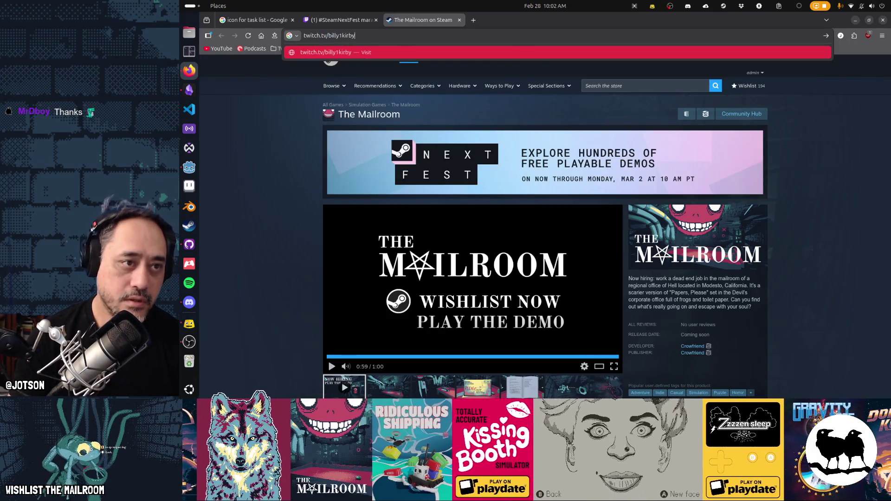
{"action": "key", "text": "Return"}
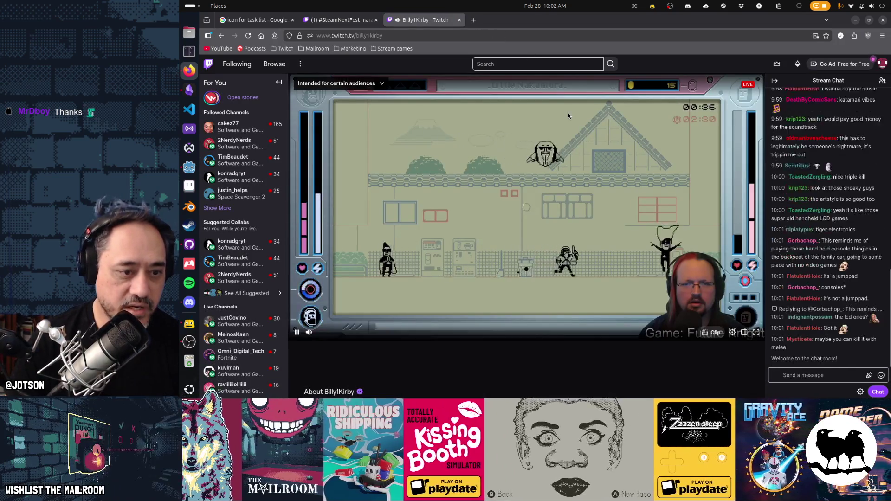
Step: Scroll through the channel's About section and its wishlist, rules and PC specs panels
{"action": "scroll", "coordinate": [525, 221], "scroll_direction": "down", "scroll_amount": 2}
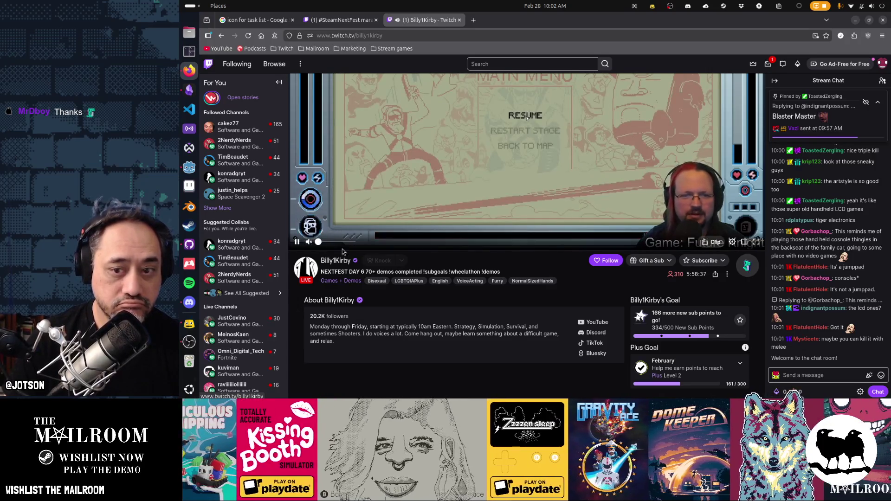
{"action": "scroll", "coordinate": [563, 331], "scroll_direction": "up", "scroll_amount": 1}
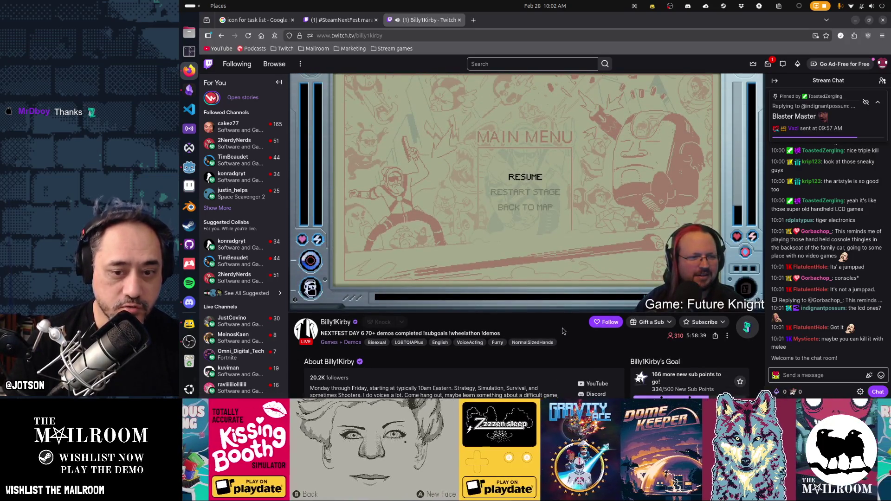
{"action": "scroll", "coordinate": [562, 331], "scroll_direction": "down", "scroll_amount": 1}
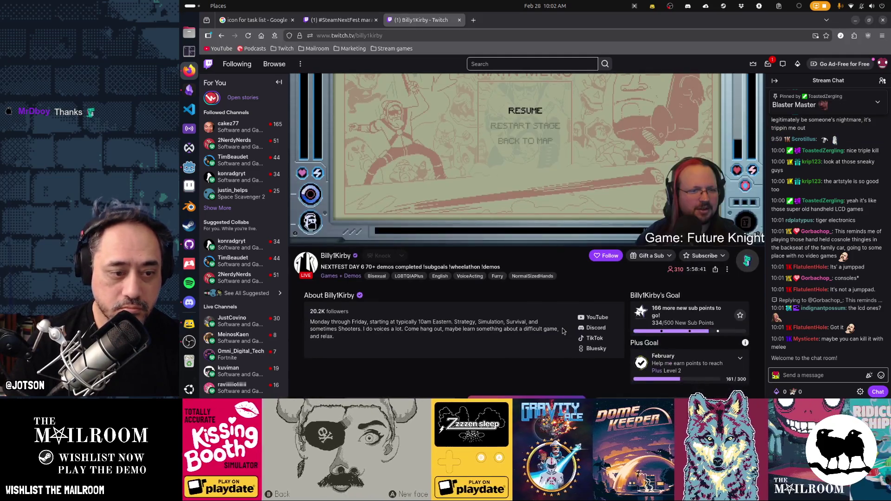
{"action": "scroll", "coordinate": [827, 319], "scroll_direction": "up", "scroll_amount": 3}
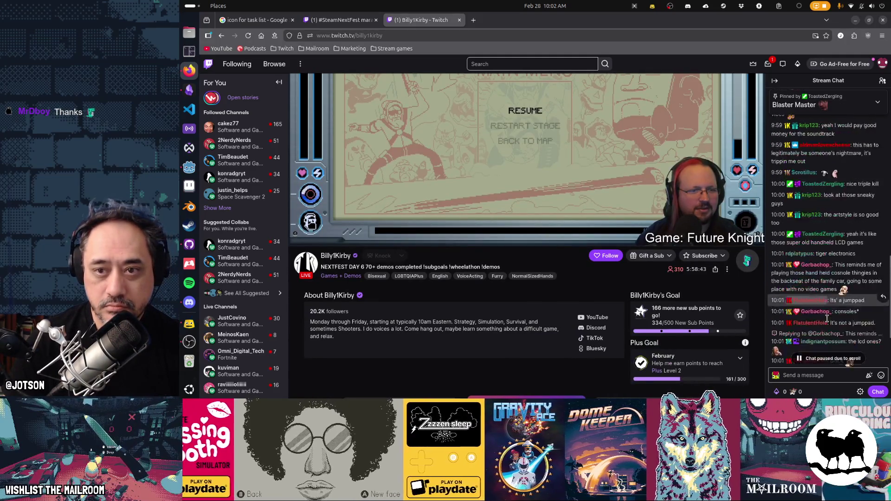
{"action": "scroll", "coordinate": [828, 321], "scroll_direction": "down", "scroll_amount": 3}
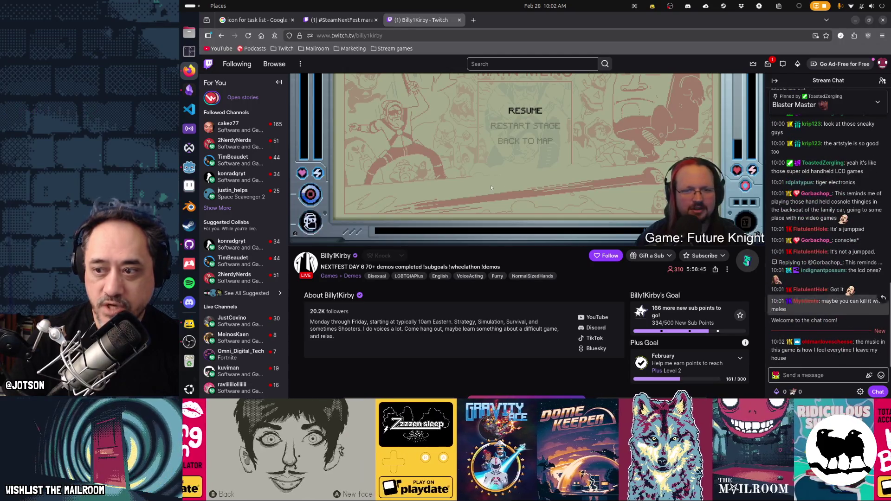
{"action": "scroll", "coordinate": [546, 304], "scroll_direction": "down", "scroll_amount": 2}
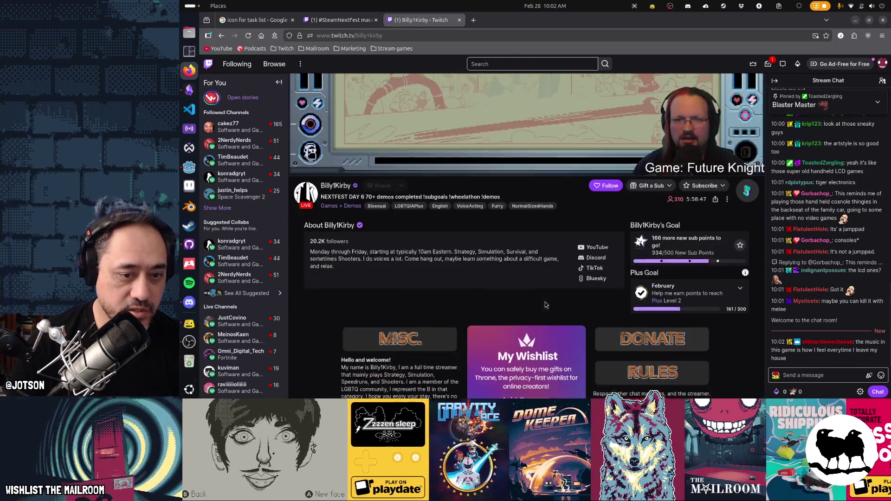
{"action": "scroll", "coordinate": [546, 304], "scroll_direction": "down", "scroll_amount": 3}
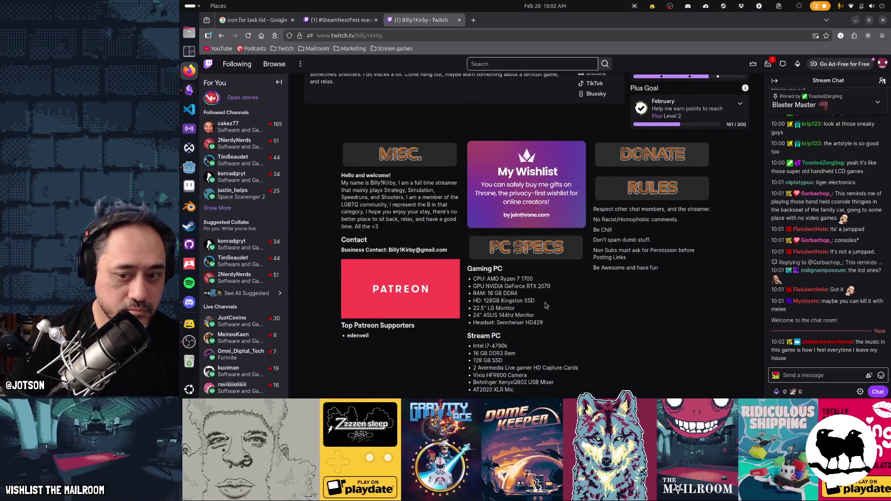
{"action": "scroll", "coordinate": [546, 304], "scroll_direction": "up", "scroll_amount": 4}
{"action": "scroll", "coordinate": [546, 305], "scroll_direction": "up", "scroll_amount": 3}
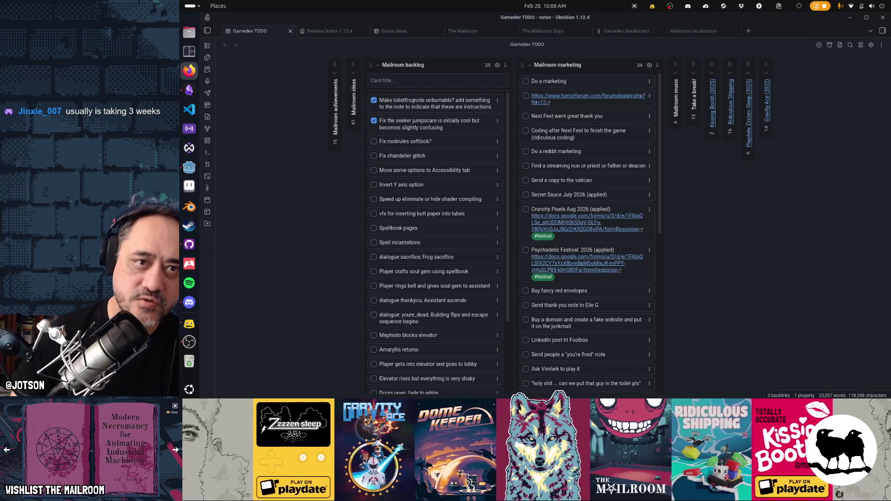
Step: Open the GNOME top-bar calendar showing Saturday, February 28, 2026
{"action": "left_click", "coordinate": [538, 7]}
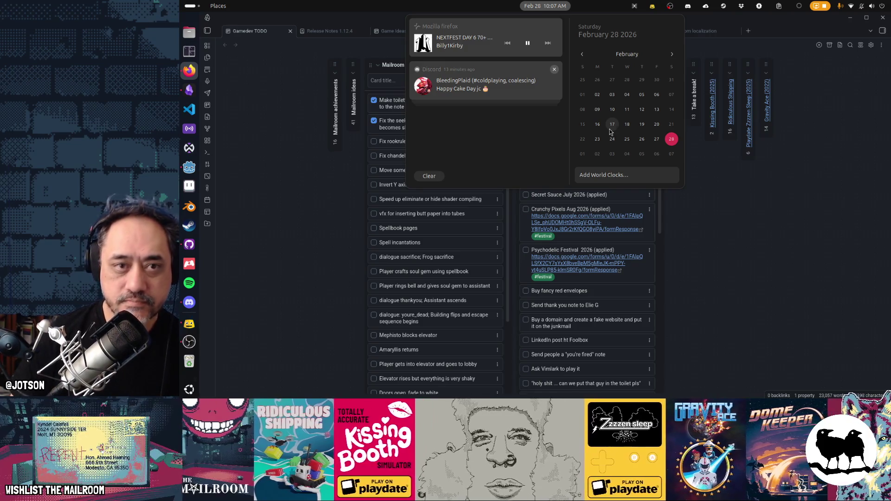
Step: Dismiss the calendar and notifications popover to reveal the Gamedev TODO board
{"action": "left_click", "coordinate": [644, 270]}
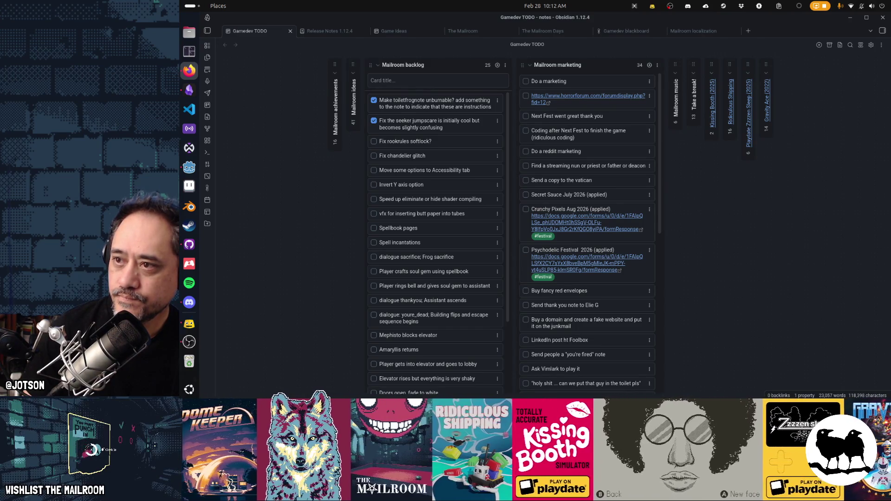
Step: Drag the Firefox window with the SteamNextFest Twitch VOD from the right edge over Obsidian
{"action": "mouse_move", "coordinate": [890, 47]}
{"action": "left_mouse_down"}
{"action": "mouse_move", "coordinate": [685, 37]}
{"action": "mouse_move", "coordinate": [593, 9]}
{"action": "left_mouse_up"}
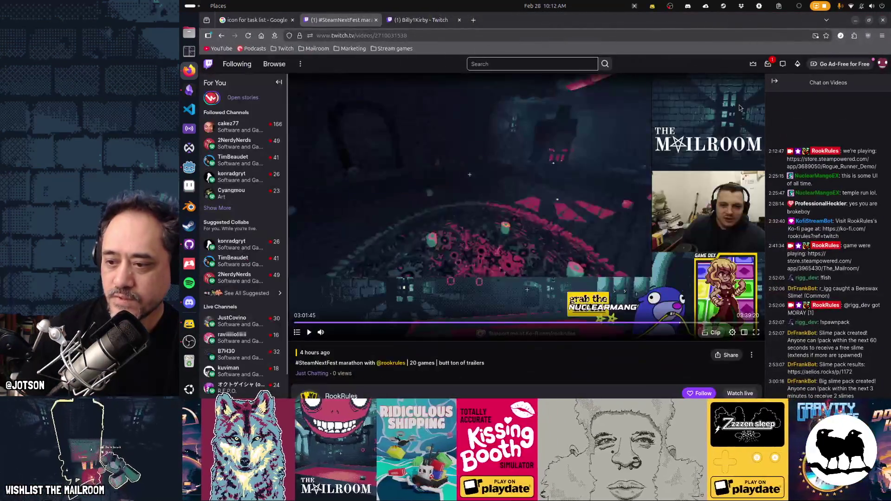